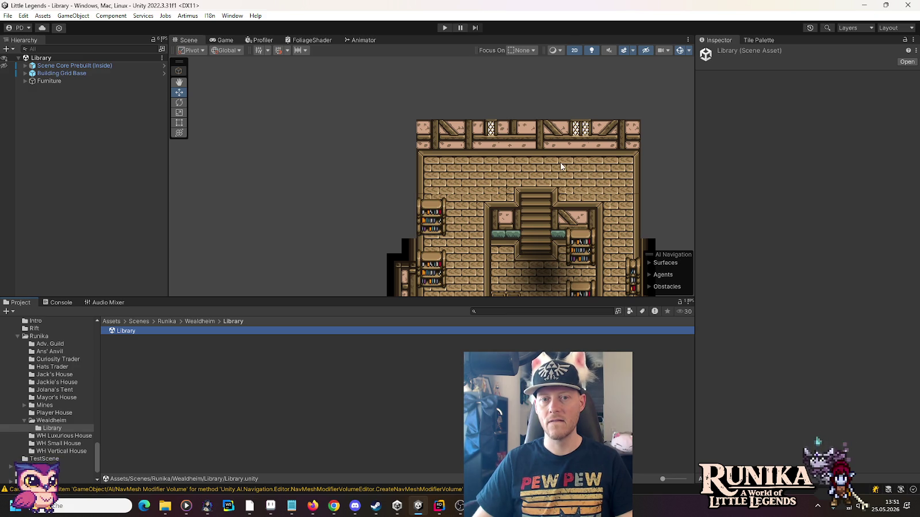
- Zoom into the library and expand Building Grid Base to reveal its Walls, Floor and Edges tilemaps
{"action": "scroll", "coordinate": [638, 149], "scroll_direction": "up", "scroll_amount": 4}
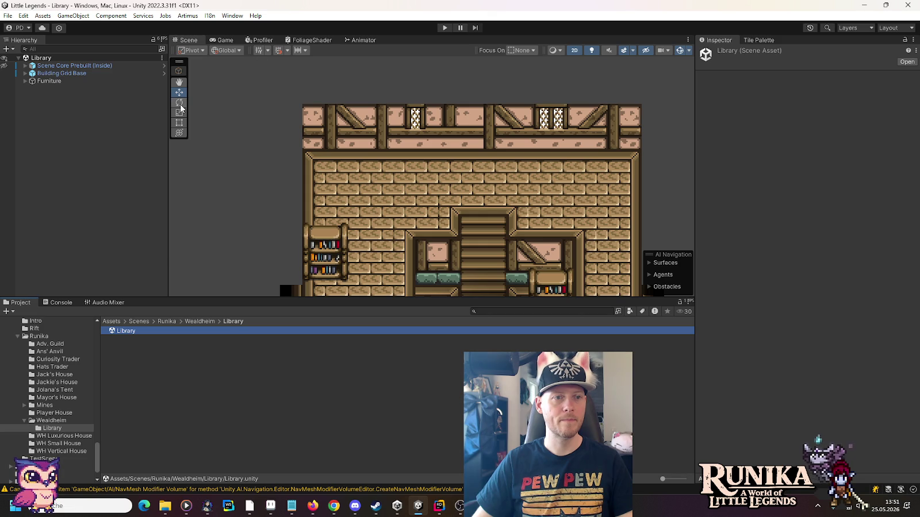
{"action": "left_click", "coordinate": [59, 74]}
{"action": "left_click", "coordinate": [25, 73]}
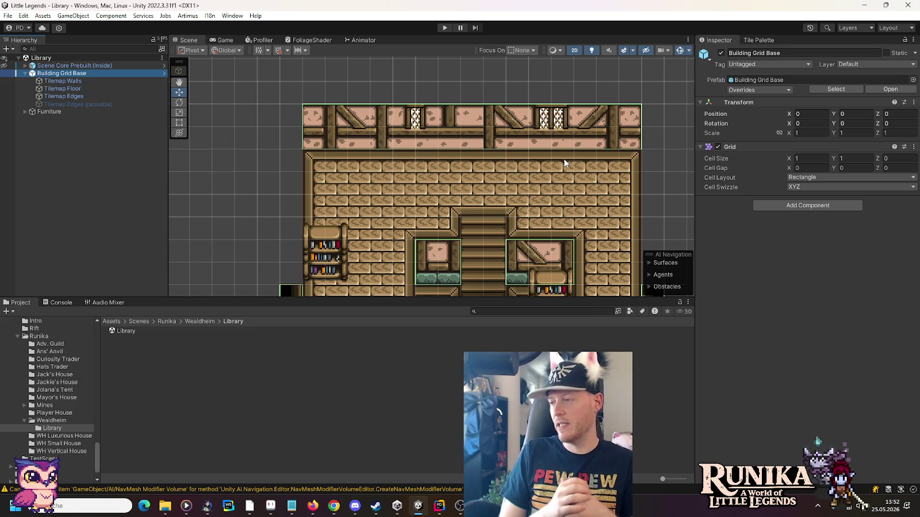
- Target Tilemap Walls and load the Walls palette in the Tile Palette
{"action": "left_click", "coordinate": [473, 123]}
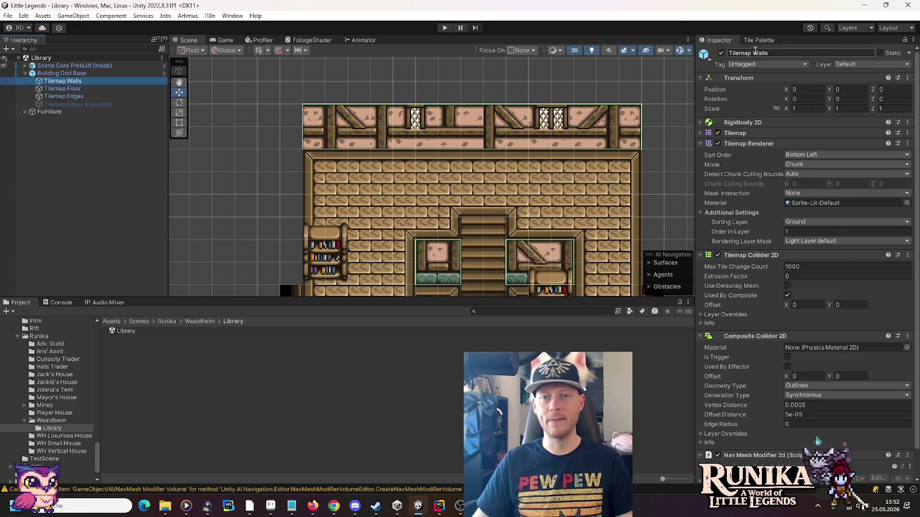
{"action": "left_click", "coordinate": [755, 40]}
{"action": "left_click", "coordinate": [773, 76]}
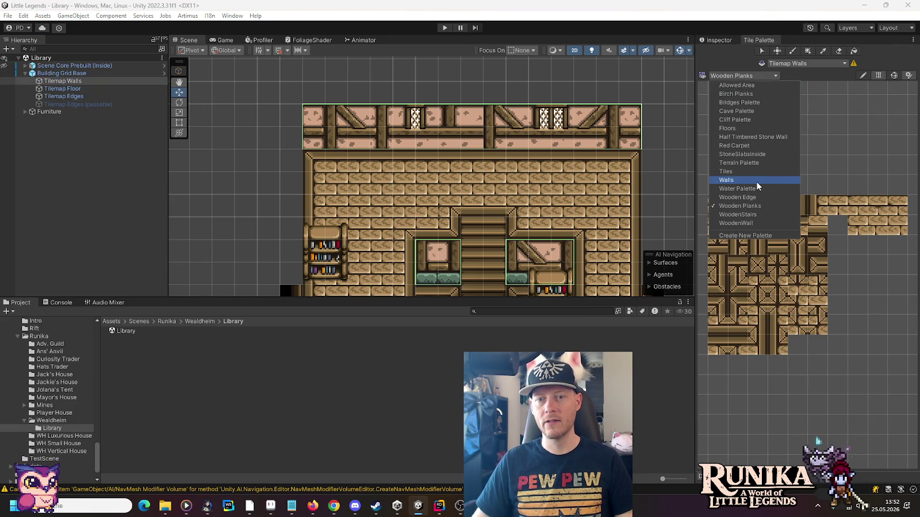
{"action": "left_click", "coordinate": [758, 182]}
- Paint a timber wall tile at the library's right edge, extending the upper wall strip
{"action": "scroll", "coordinate": [828, 230], "scroll_direction": "up", "scroll_amount": 5}
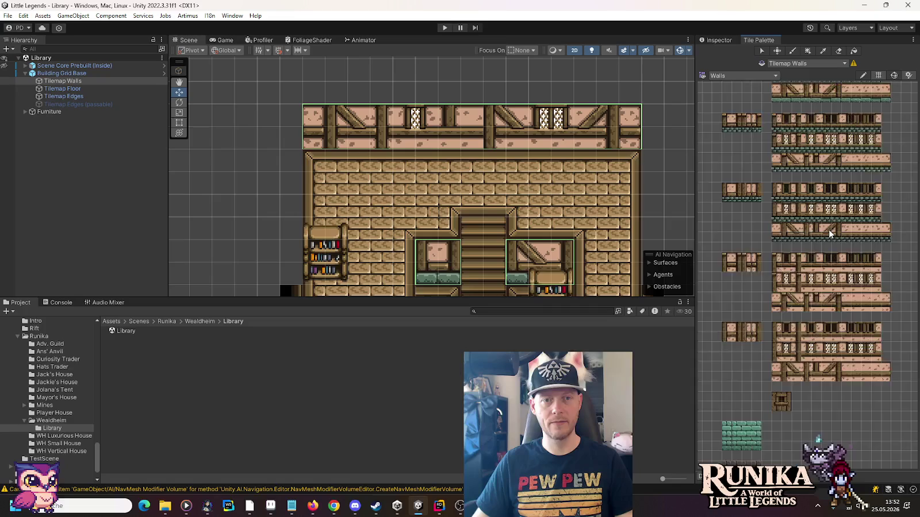
{"action": "left_click_drag", "start_coordinate": [822, 225], "coordinate": [806, 161]}
{"action": "left_click", "coordinate": [875, 312]}
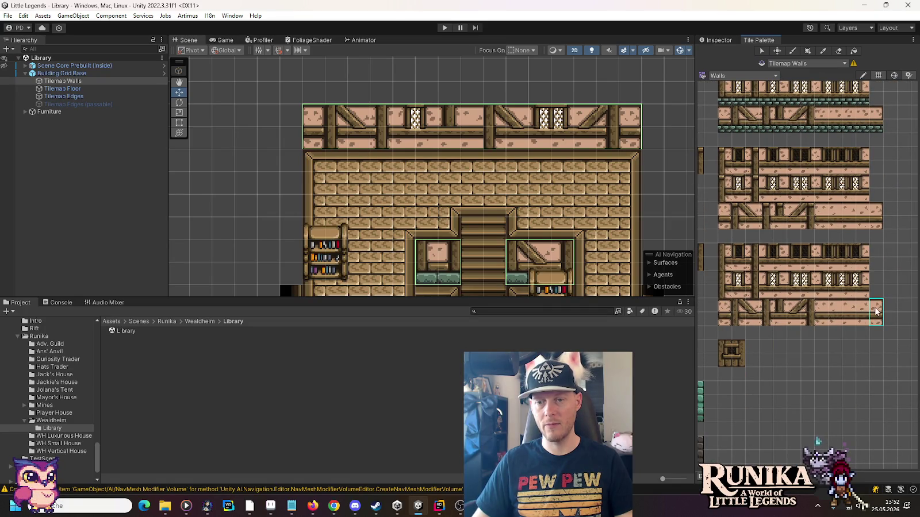
{"action": "left_click", "coordinate": [469, 117]}
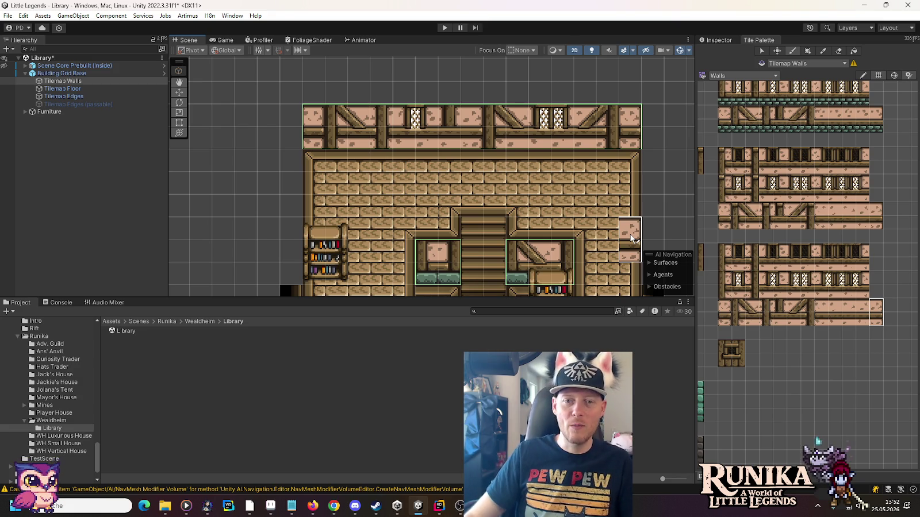
{"action": "scroll", "coordinate": [630, 238], "scroll_direction": "down", "scroll_amount": 1}
- Pan up to the top of the library, then switch to wh-library.png in Aseprite
{"action": "mouse_move", "coordinate": [551, 166]}
{"action": "left_mouse_down"}
{"action": "mouse_move", "coordinate": [556, 221]}
{"action": "mouse_move", "coordinate": [547, 206]}
{"action": "left_mouse_up"}
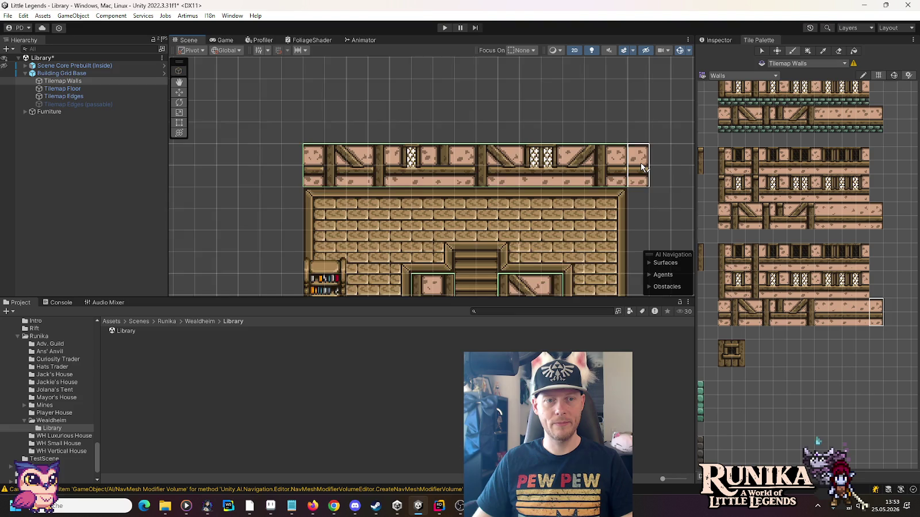
{"action": "left_click", "coordinate": [270, 506]}
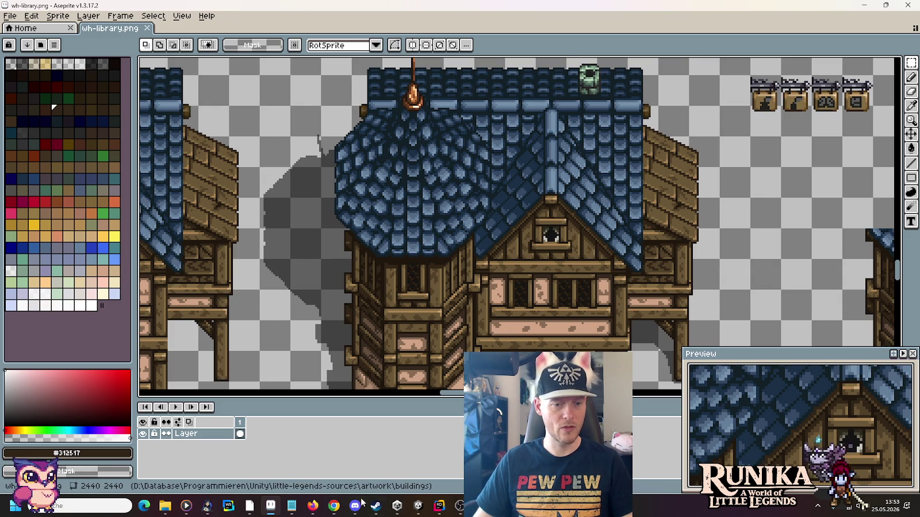
- Return from Aseprite to the Unity editor
{"action": "mouse_move", "coordinate": [249, 506]}
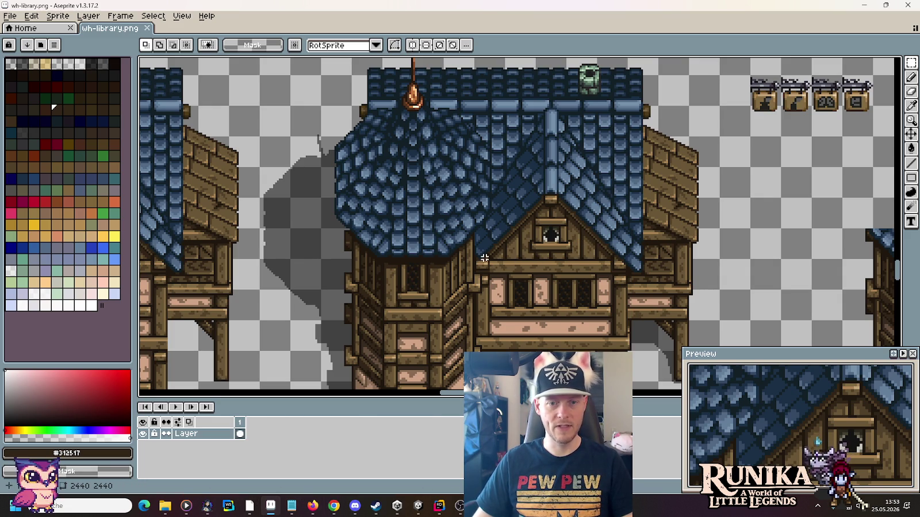
{"action": "left_click", "coordinate": [418, 506]}
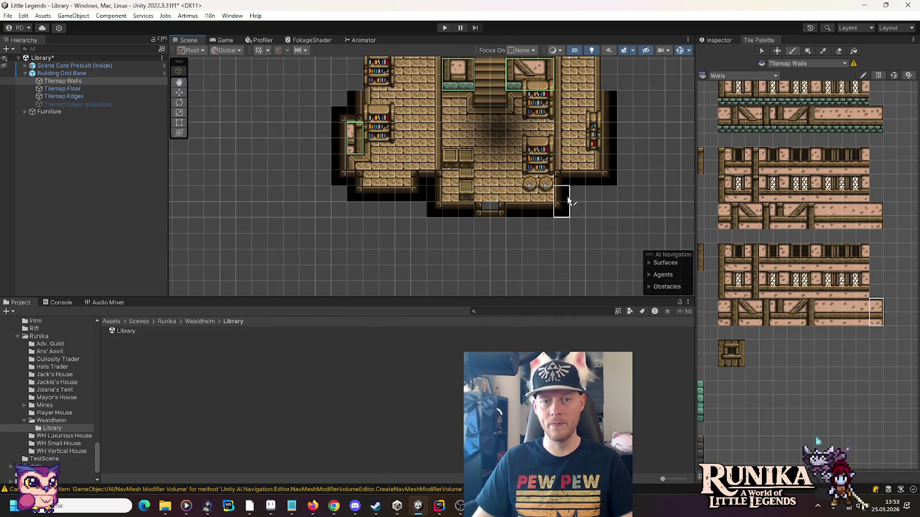
{"action": "scroll", "coordinate": [538, 112], "scroll_direction": "up", "scroll_amount": 5}
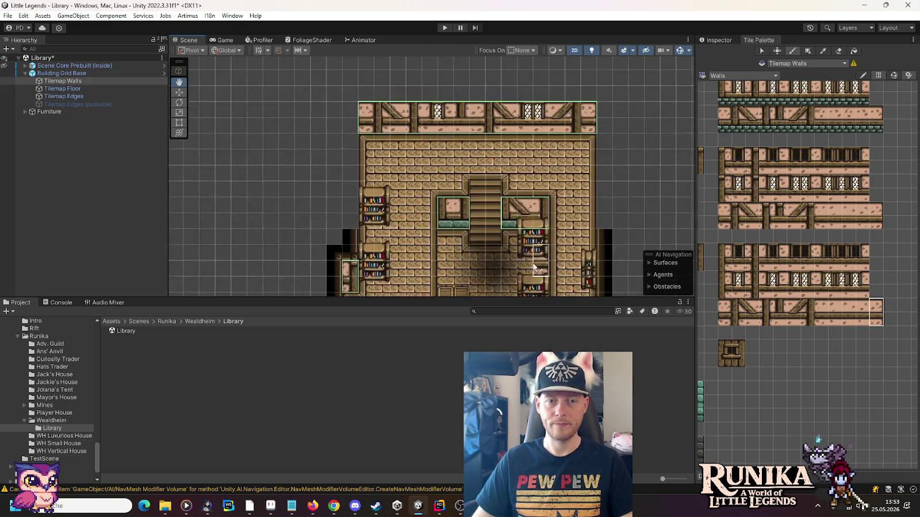
{"action": "scroll", "coordinate": [508, 149], "scroll_direction": "up", "scroll_amount": 3}
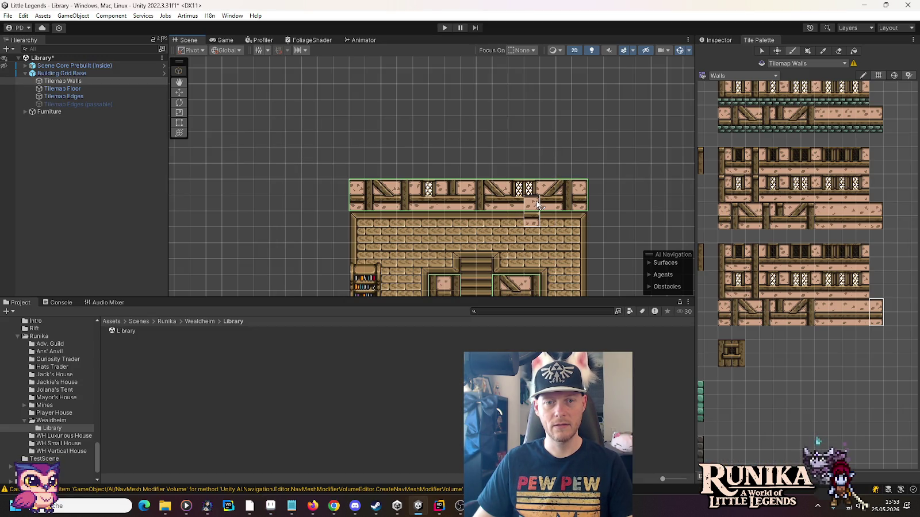
{"action": "key", "text": "f"}
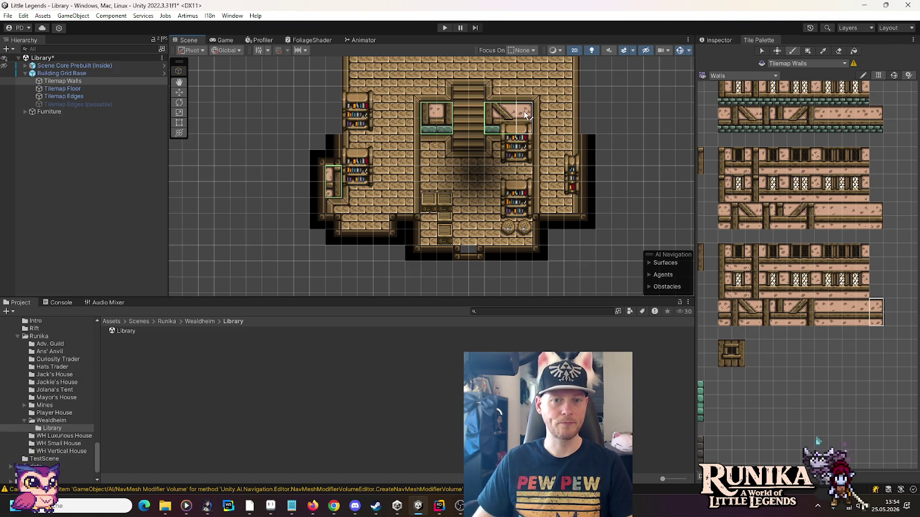
{"action": "left_click_drag", "start_coordinate": [525, 119], "coordinate": [524, 124]}
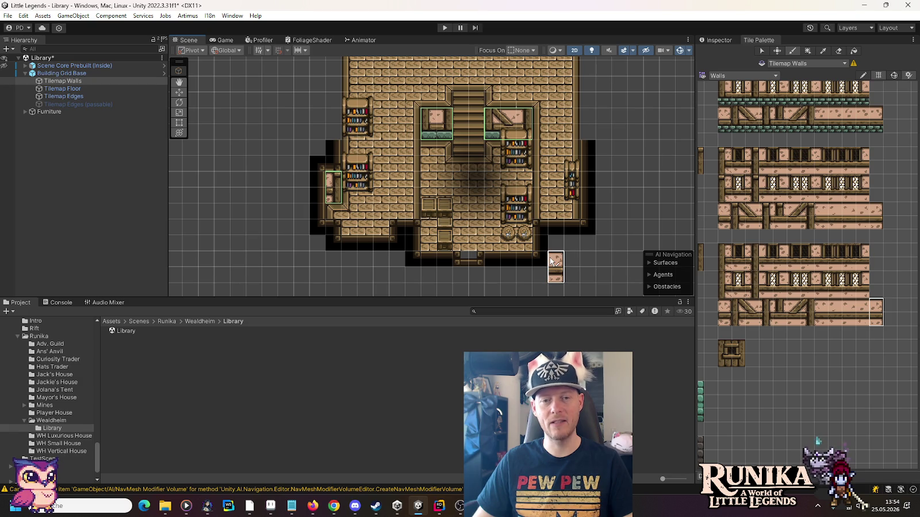
{"action": "left_click_drag", "start_coordinate": [510, 75], "coordinate": [518, 221]}
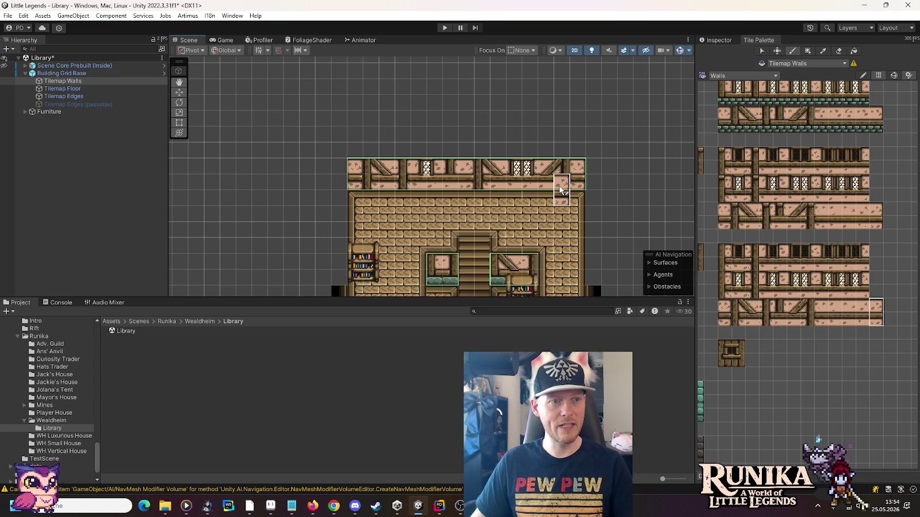
{"action": "scroll", "coordinate": [560, 150], "scroll_direction": "up", "scroll_amount": 3}
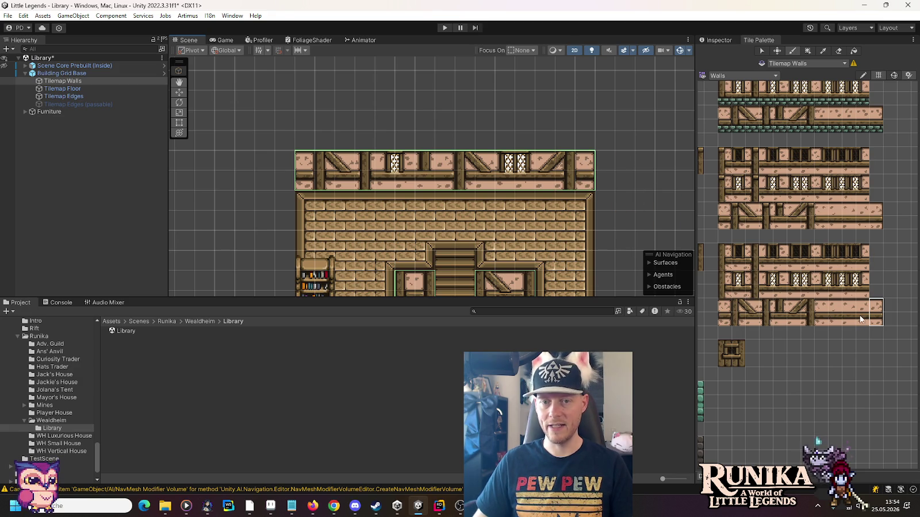
{"action": "left_click_drag", "start_coordinate": [714, 400], "coordinate": [809, 252]}
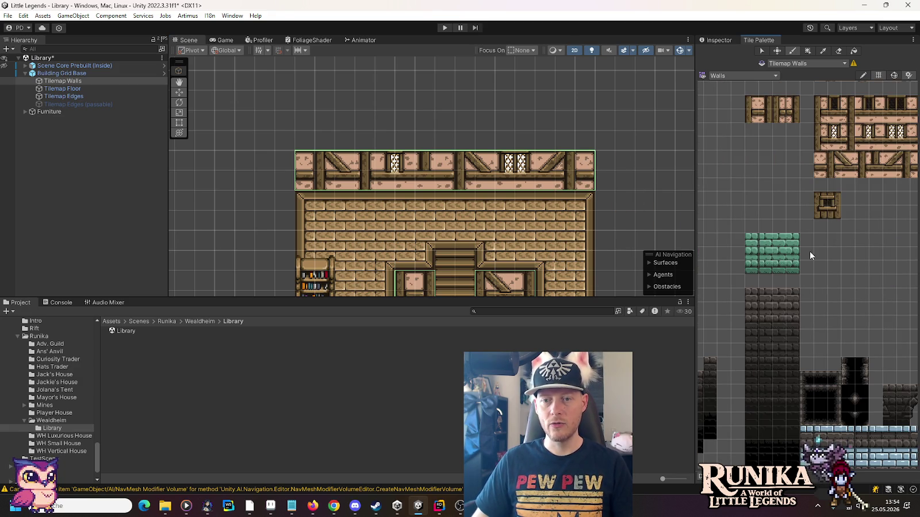
{"action": "scroll", "coordinate": [759, 258], "scroll_direction": "up", "scroll_amount": 2}
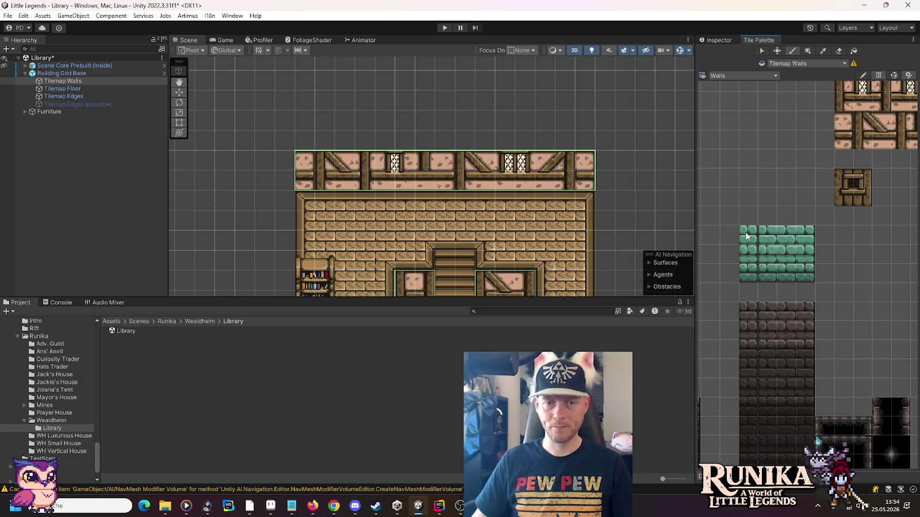
{"action": "left_click_drag", "start_coordinate": [827, 155], "coordinate": [799, 232]}
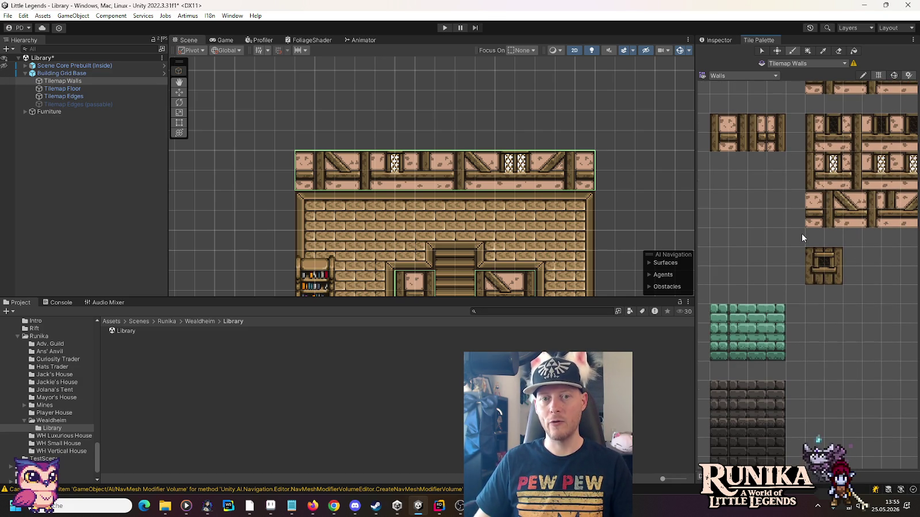
{"action": "left_click", "coordinate": [838, 53]}
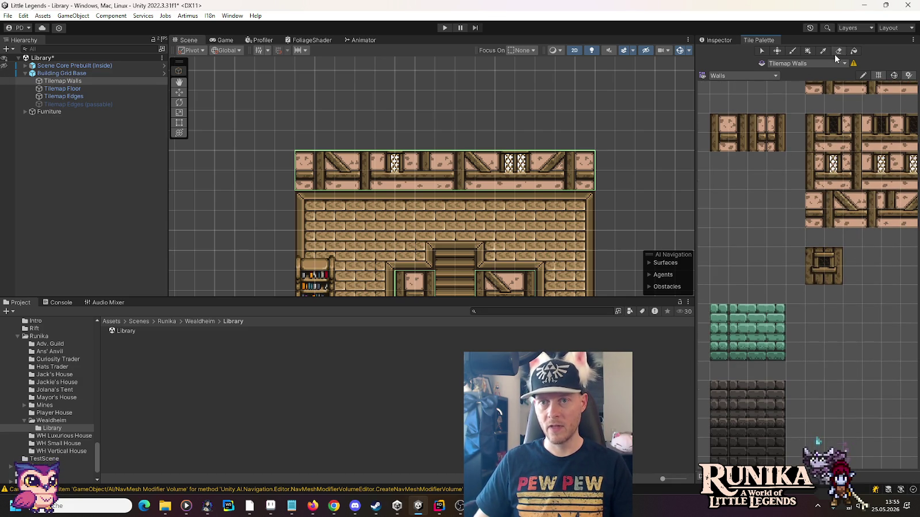
- Erase two tiles from the top wall's right side and shift a wall block one cell left
{"action": "left_click", "coordinate": [565, 170]}
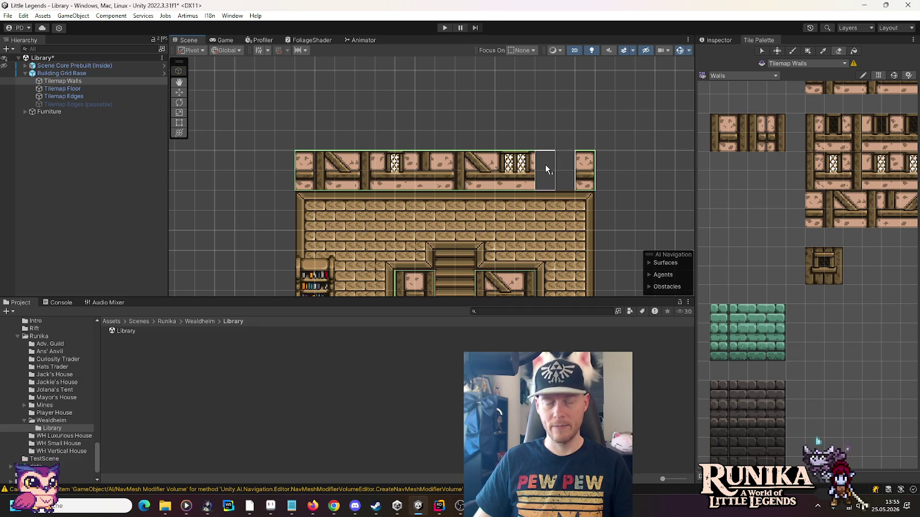
{"action": "left_click", "coordinate": [545, 163]}
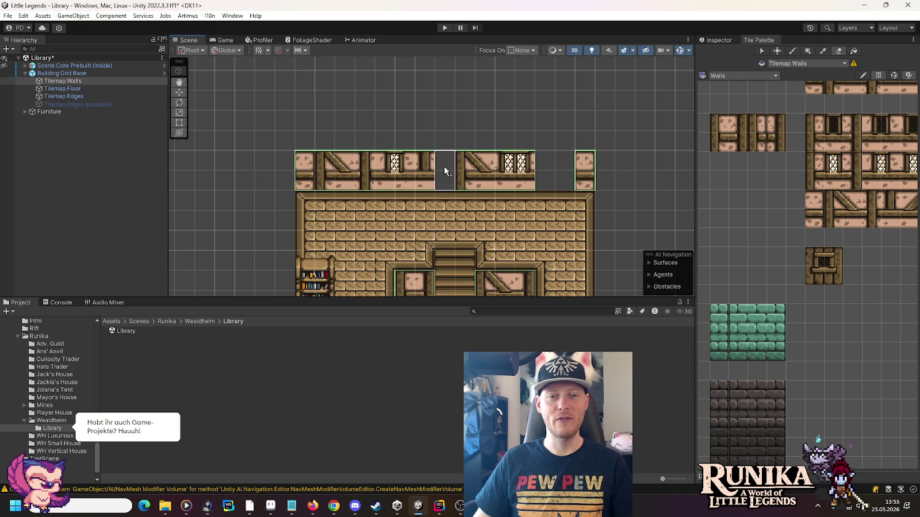
{"action": "left_click", "coordinate": [776, 52]}
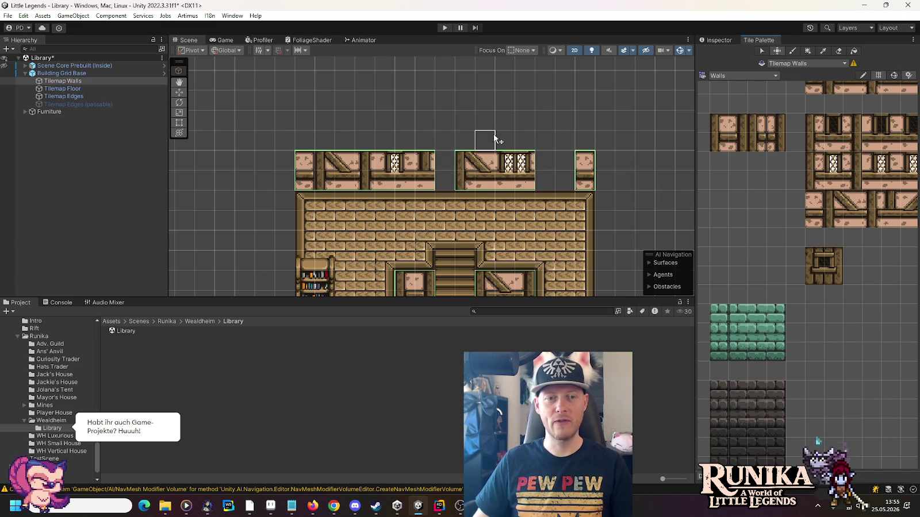
{"action": "mouse_move", "coordinate": [458, 131]}
{"action": "left_mouse_down"}
{"action": "mouse_move", "coordinate": [532, 148]}
{"action": "mouse_move", "coordinate": [533, 188]}
{"action": "mouse_move", "coordinate": [511, 182]}
{"action": "left_mouse_up"}
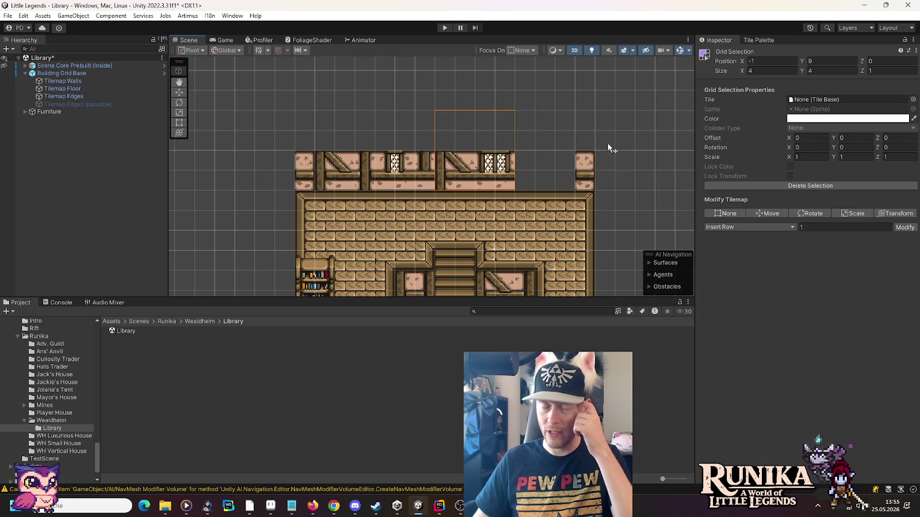
- Paint a timber wall tile at the top wall's end, undoing a first misplaced attempt
{"action": "left_click", "coordinate": [752, 42]}
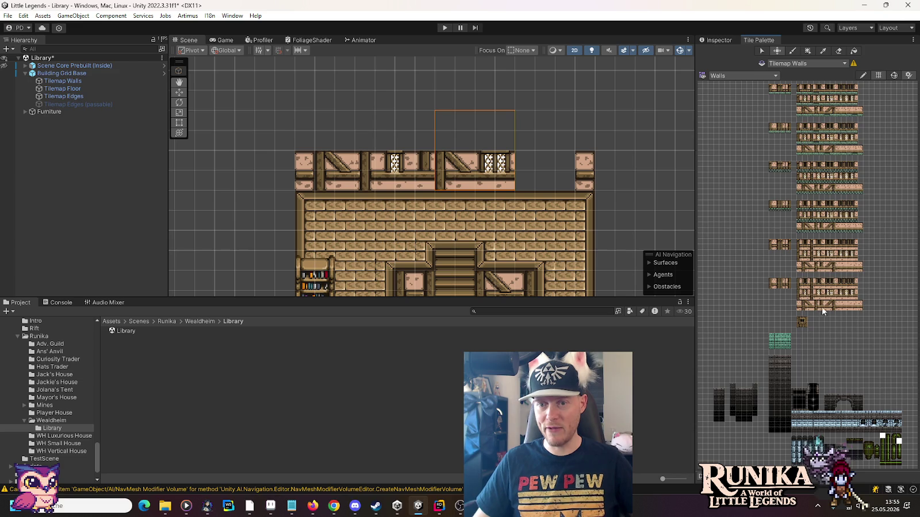
{"action": "scroll", "coordinate": [812, 287], "scroll_direction": "up", "scroll_amount": 5}
{"action": "scroll", "coordinate": [812, 287], "scroll_direction": "up", "scroll_amount": 1}
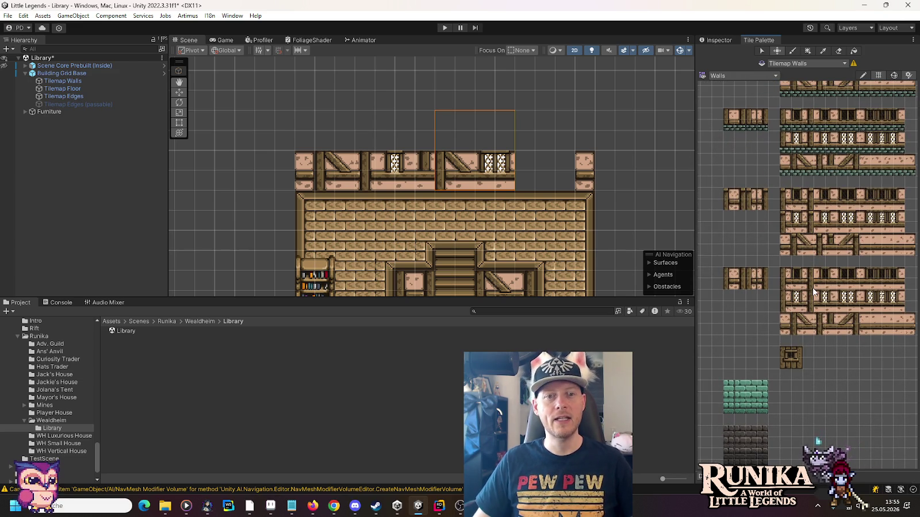
{"action": "left_click", "coordinate": [740, 280]}
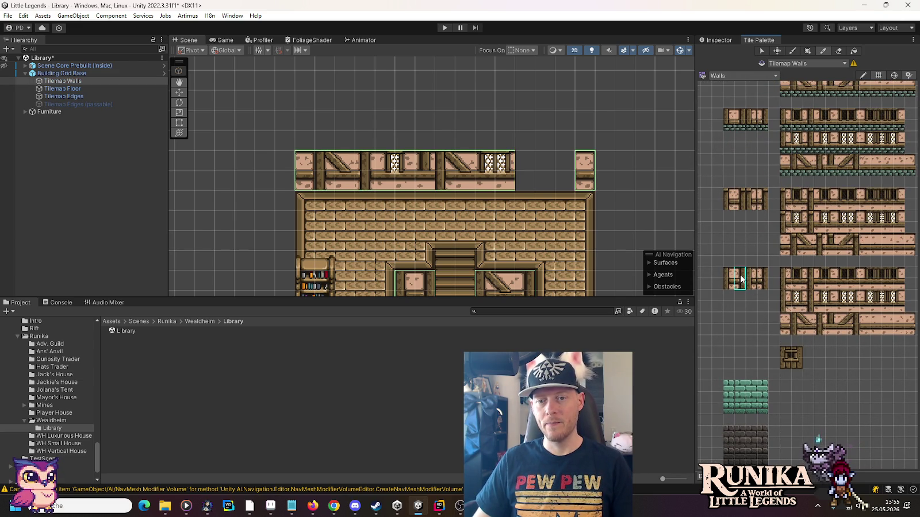
{"action": "left_click", "coordinate": [523, 170]}
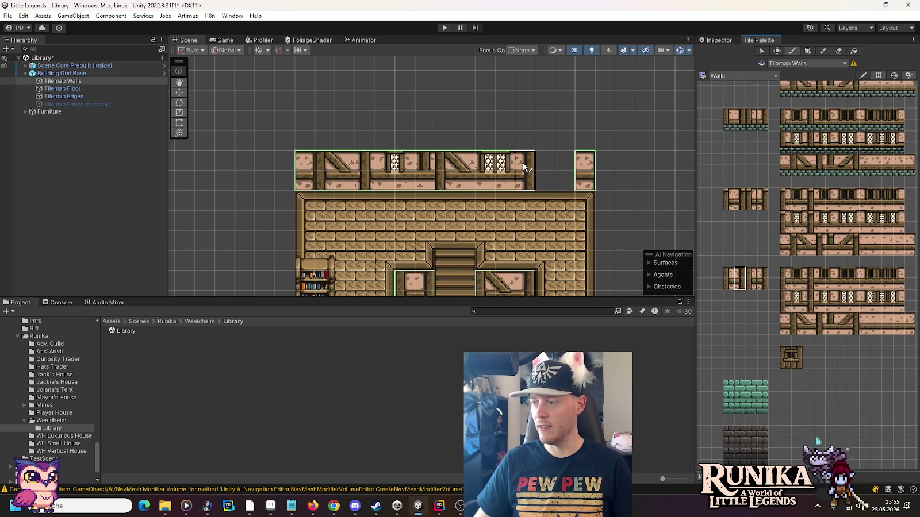
{"action": "key", "text": "ctrl+z"}
{"action": "left_click", "coordinate": [740, 199]}
{"action": "left_click", "coordinate": [524, 169]}
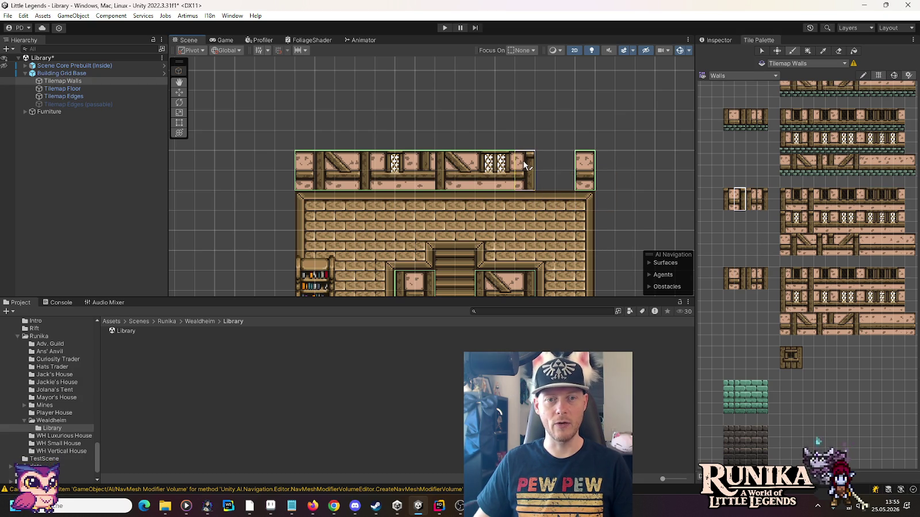
- Paint the diagonal-brace tile into the top wall among the windows
{"action": "left_click", "coordinate": [847, 222]}
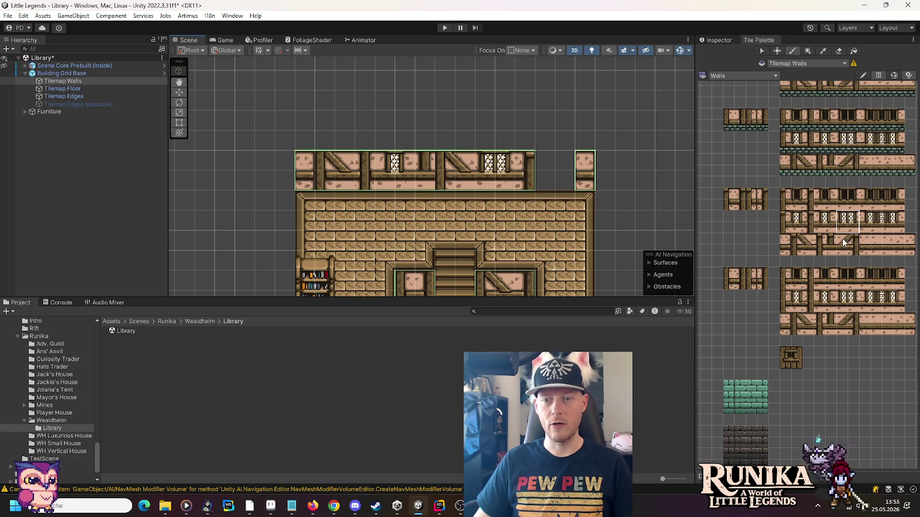
{"action": "left_click", "coordinate": [802, 244]}
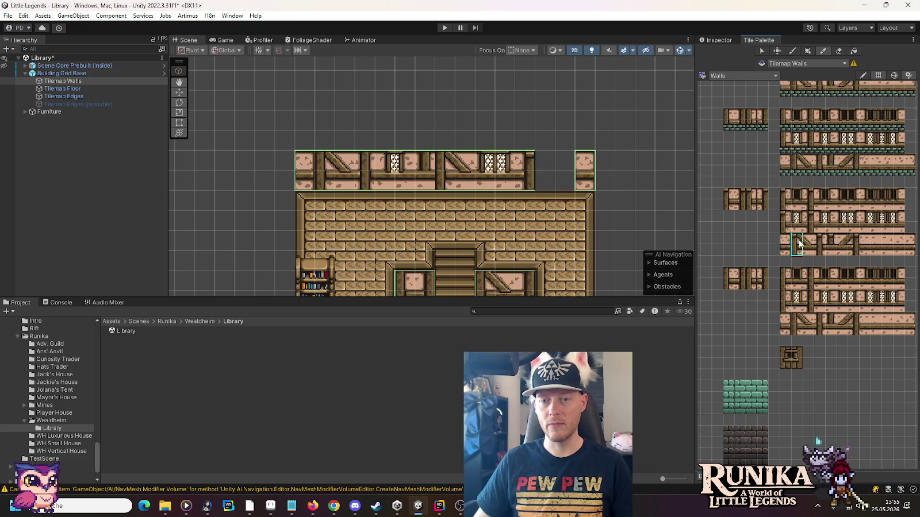
{"action": "left_click", "coordinate": [457, 164]}
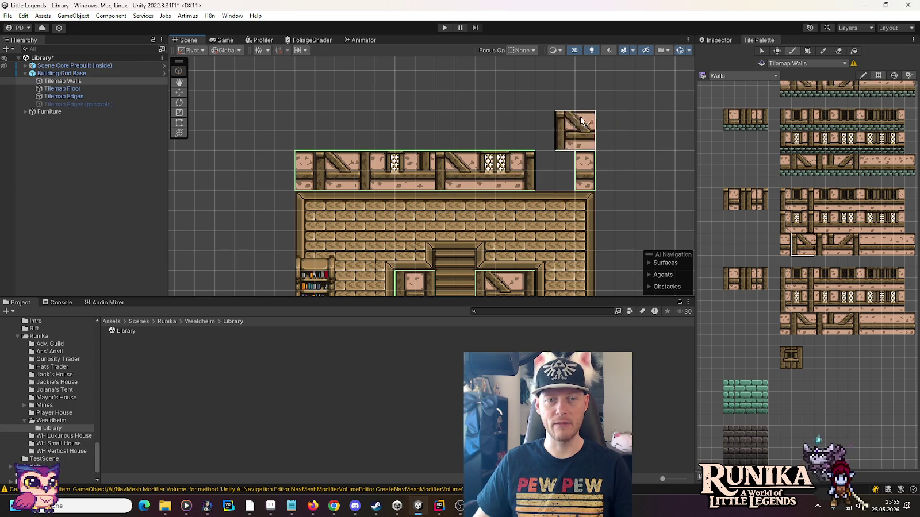
- Replace the second window with a diagonal beam, restore a window, and add another beam
{"action": "left_click", "coordinate": [848, 246]}
{"action": "left_click", "coordinate": [504, 170]}
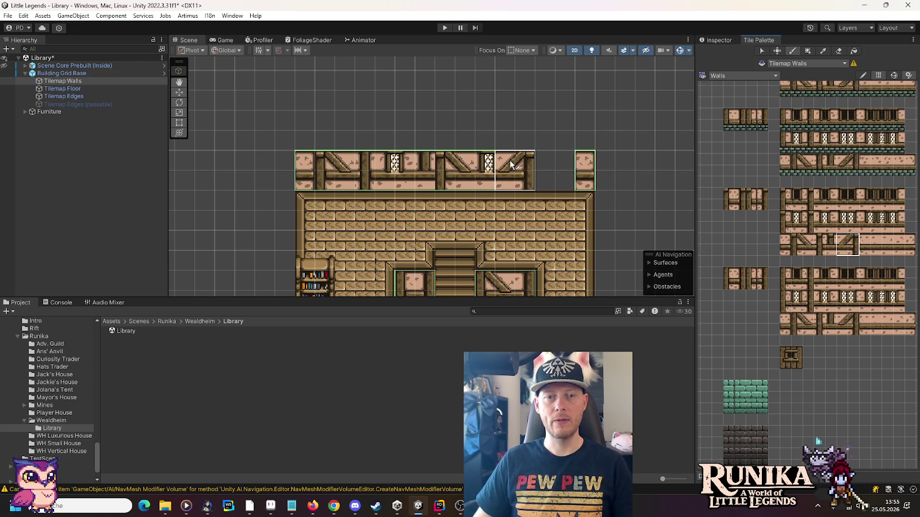
{"action": "left_click", "coordinate": [848, 224]}
{"action": "left_click", "coordinate": [460, 169]}
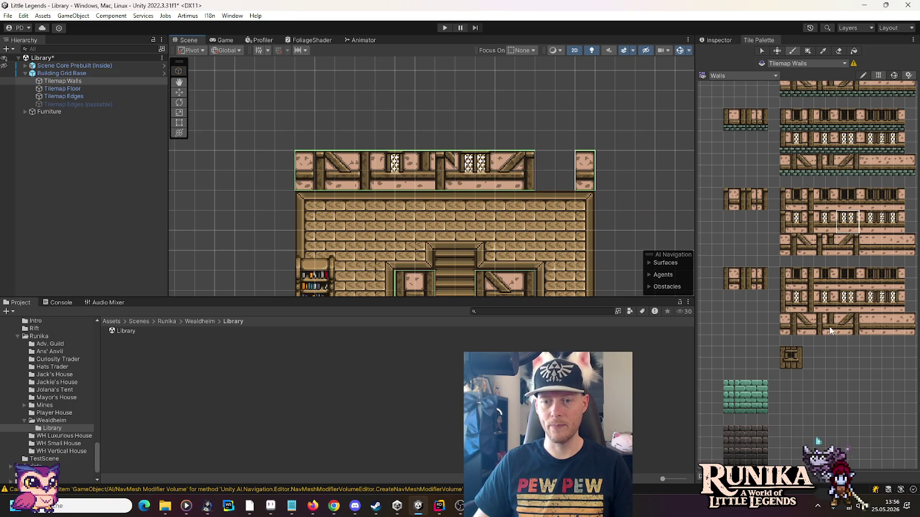
{"action": "left_click", "coordinate": [848, 244]}
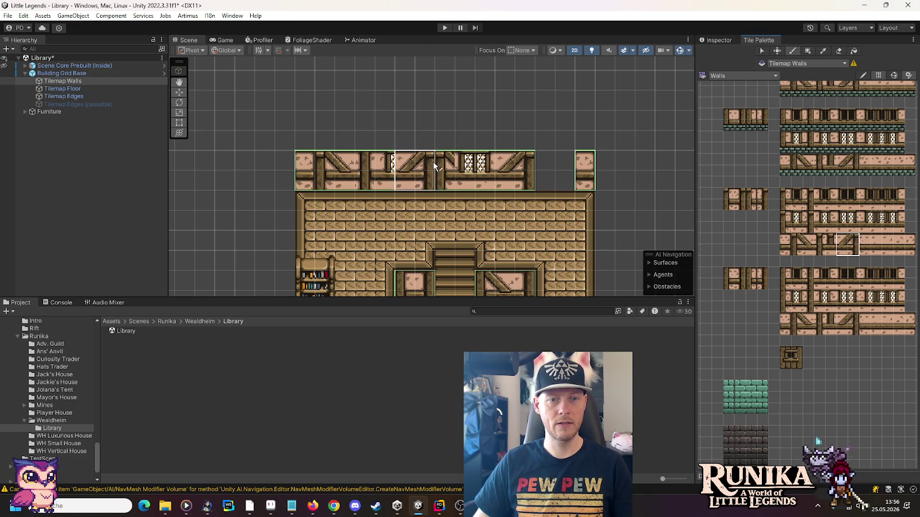
{"action": "left_click", "coordinate": [803, 244]}
{"action": "left_click", "coordinate": [421, 160]}
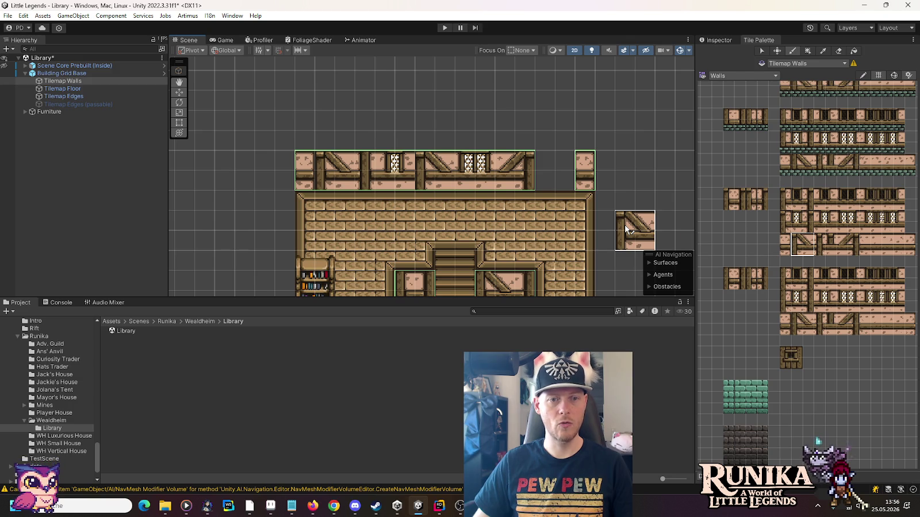
- Alternate windows and braced tiles across the top wall's left part, then target Tilemap Floor
{"action": "left_click", "coordinate": [826, 227]}
{"action": "left_click", "coordinate": [826, 226]}
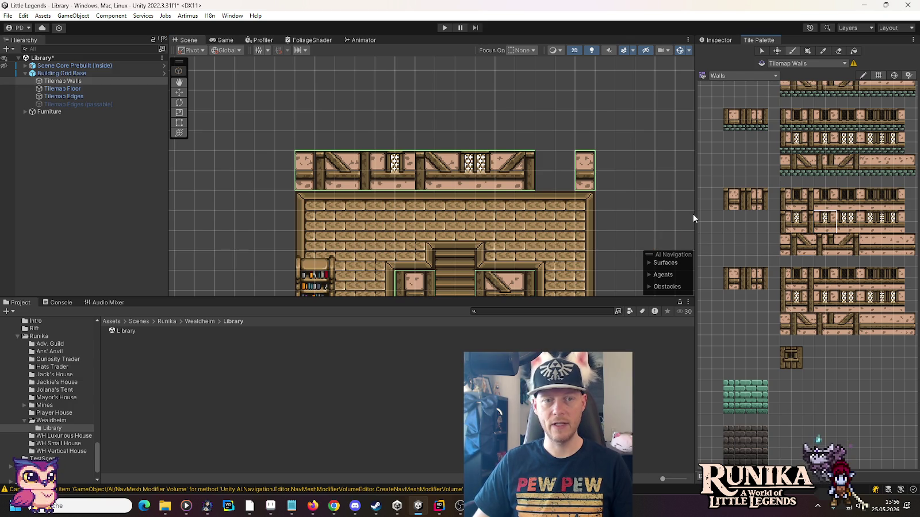
{"action": "left_click", "coordinate": [366, 166]}
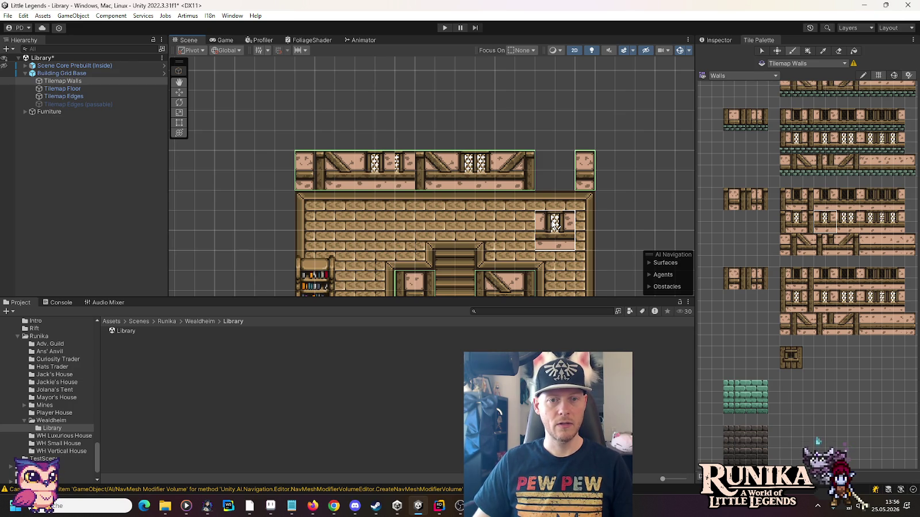
{"action": "left_click", "coordinate": [809, 252]}
{"action": "left_click", "coordinate": [312, 162]}
{"action": "left_click", "coordinate": [823, 219]}
{"action": "left_click", "coordinate": [356, 171]}
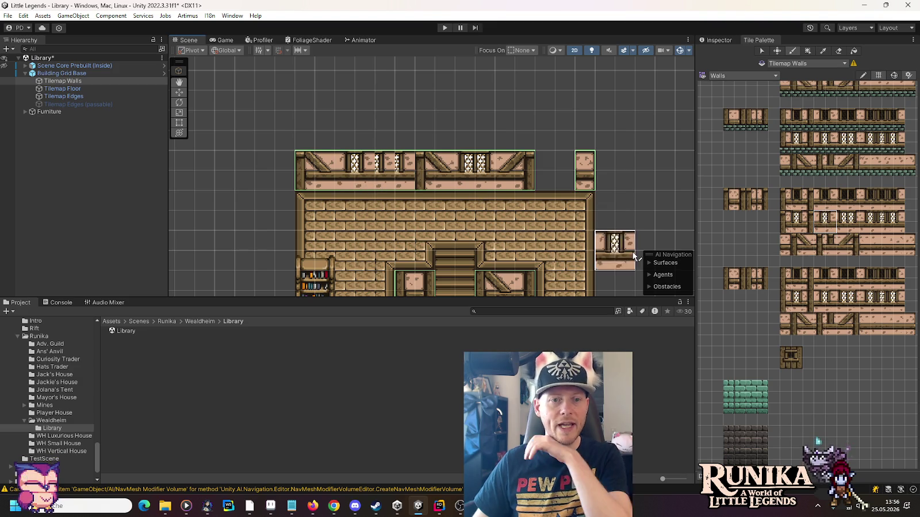
{"action": "left_click", "coordinate": [848, 244]}
{"action": "left_click", "coordinate": [387, 172]}
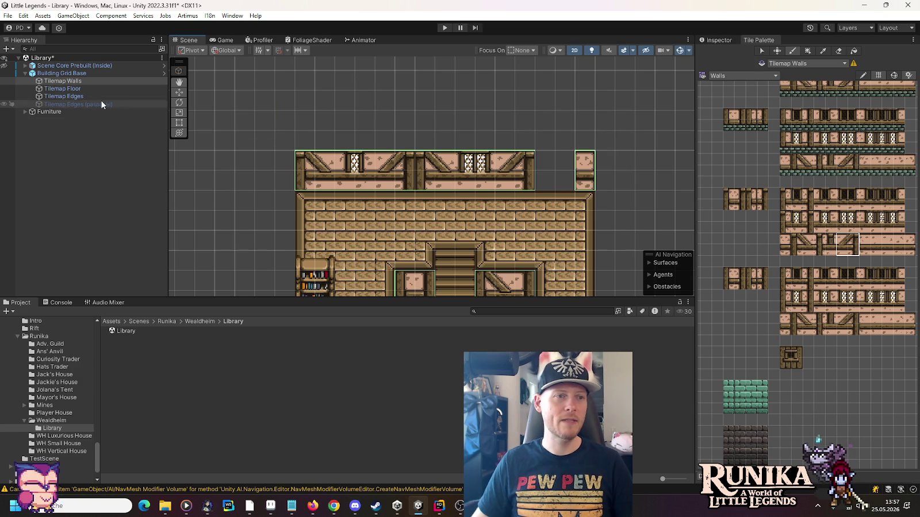
{"action": "left_click", "coordinate": [78, 89]}
{"action": "left_click", "coordinate": [747, 76]}
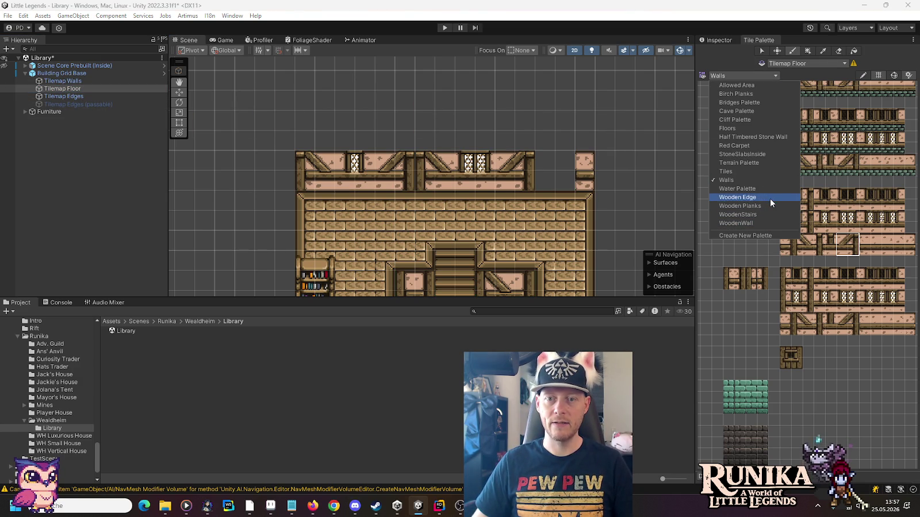
- Load the WoodenStairs palette and paint stair tiles in the upper room's right side
{"action": "left_click", "coordinate": [762, 215]}
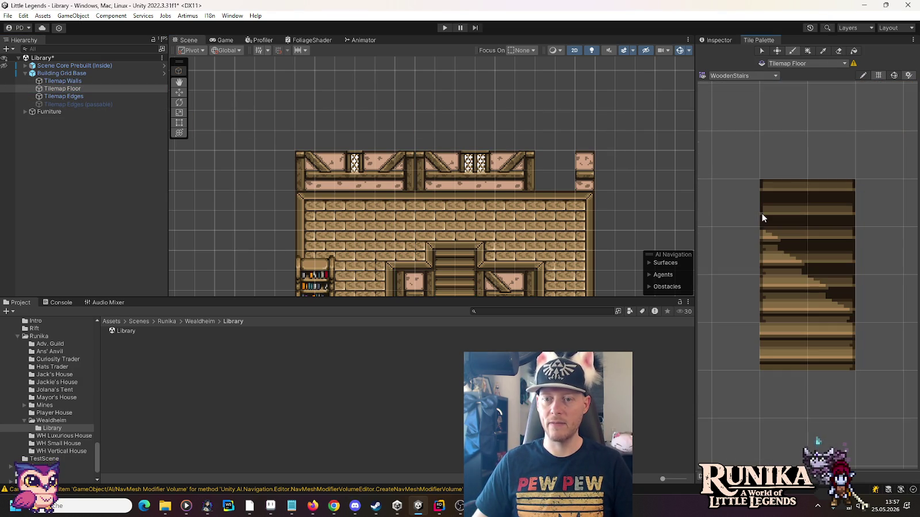
{"action": "left_click", "coordinate": [814, 341]}
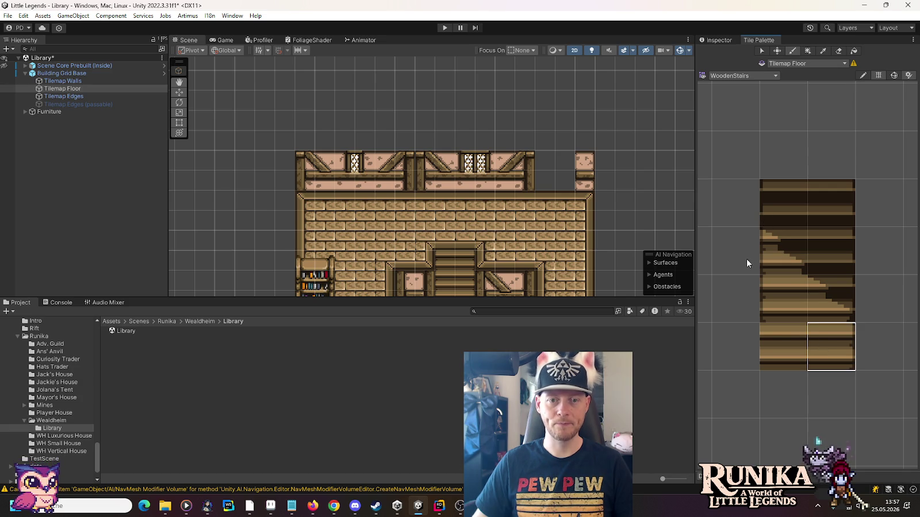
{"action": "left_click", "coordinate": [571, 198]}
{"action": "left_click_drag", "start_coordinate": [838, 306], "coordinate": [789, 262]}
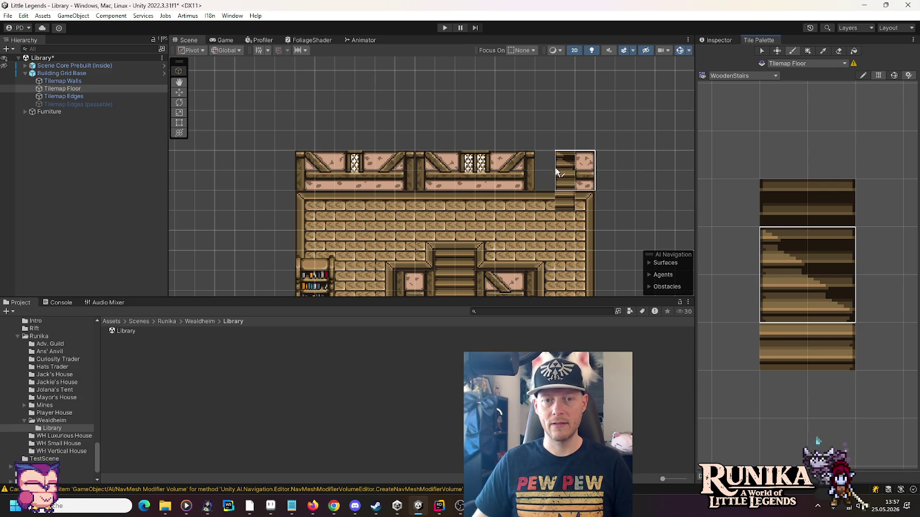
{"action": "left_click", "coordinate": [783, 285]}
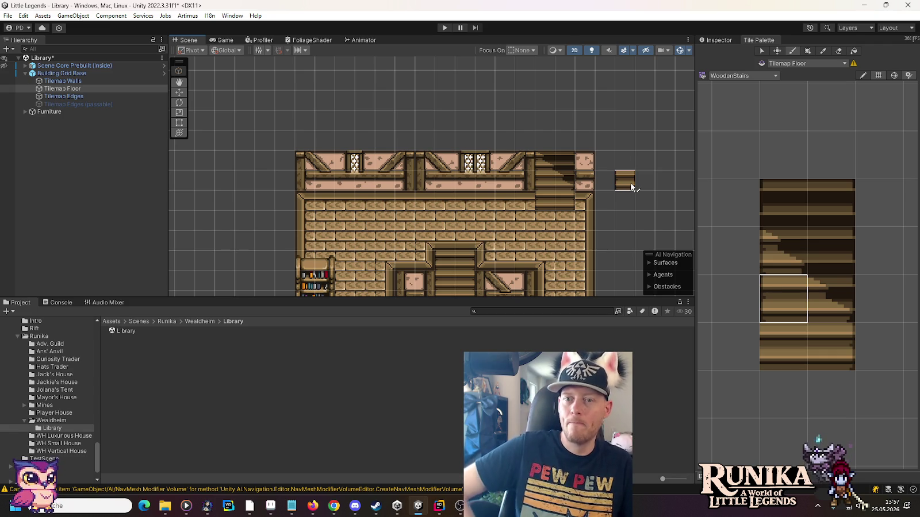
- Erase the tile at the wall's upper-right corner and switch the target to Tilemap Walls
{"action": "left_click", "coordinate": [840, 51]}
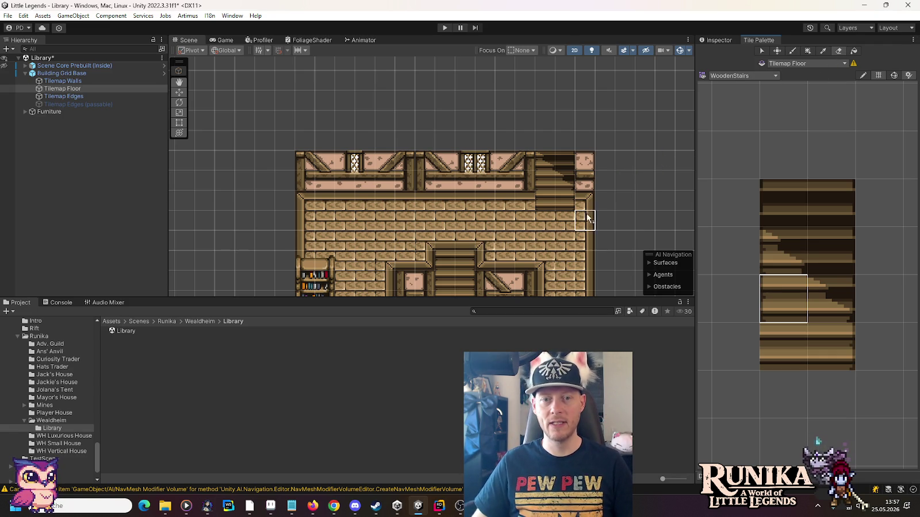
{"action": "left_click", "coordinate": [585, 200]}
{"action": "left_click", "coordinate": [79, 81]}
{"action": "left_click", "coordinate": [758, 76]}
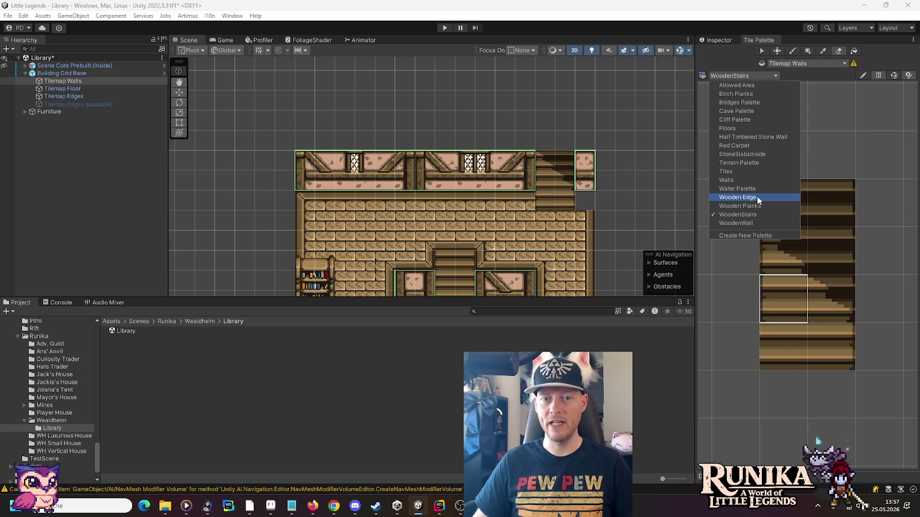
- From the Walls palette, paint a green stone column beside the stairs, then target Tilemap Floor
{"action": "left_click", "coordinate": [751, 182]}
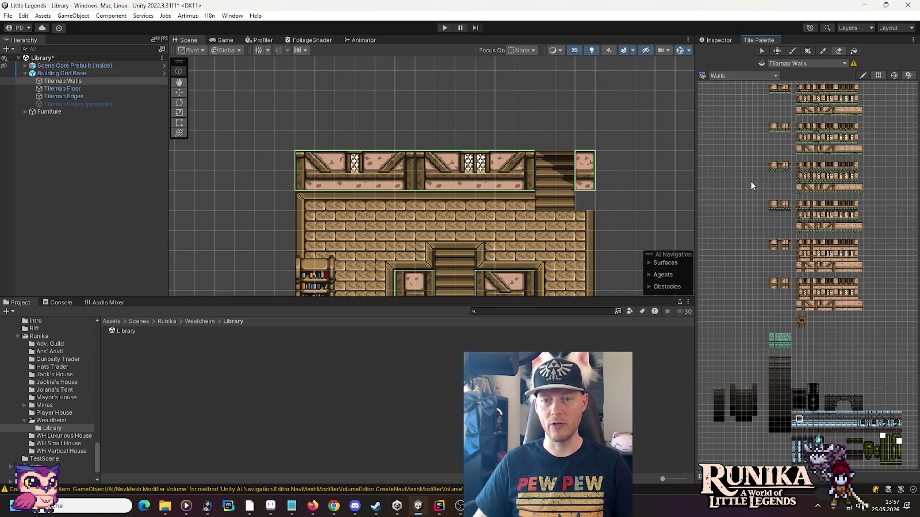
{"action": "scroll", "coordinate": [764, 361], "scroll_direction": "up", "scroll_amount": 5}
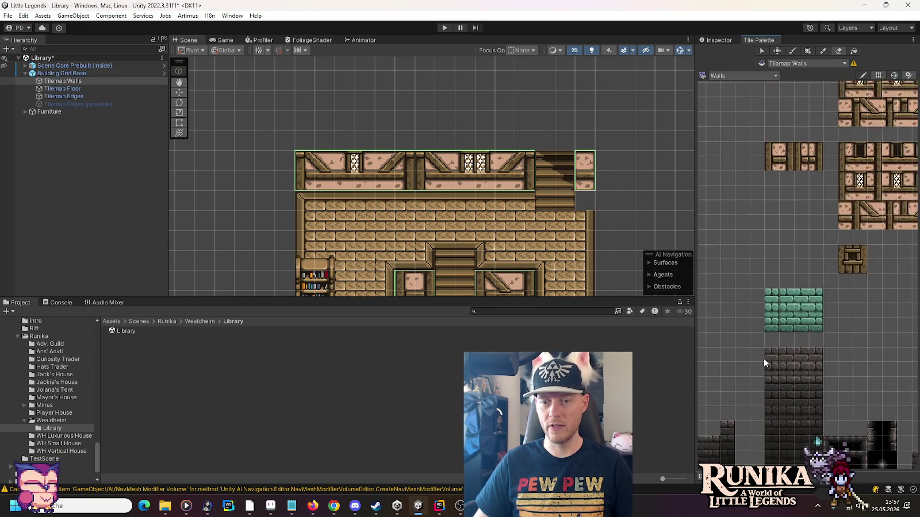
{"action": "scroll", "coordinate": [763, 358], "scroll_direction": "up", "scroll_amount": 2}
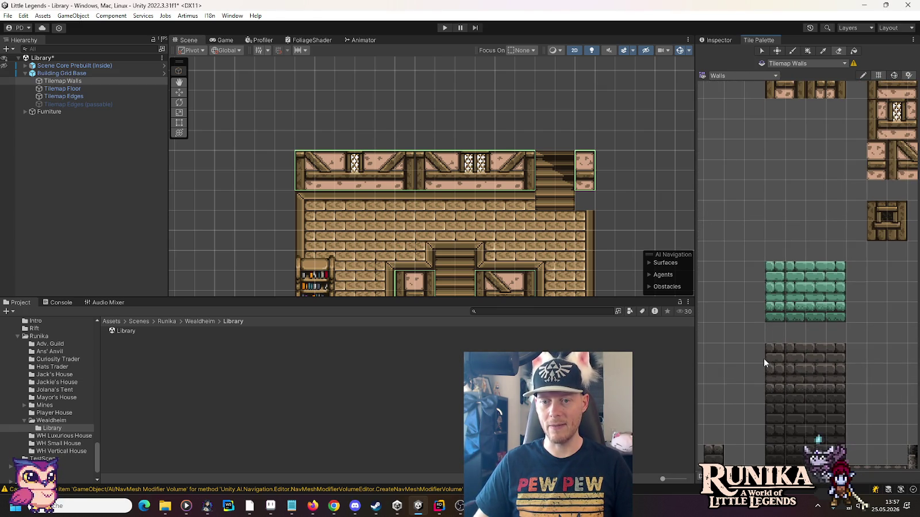
{"action": "left_click", "coordinate": [774, 276]}
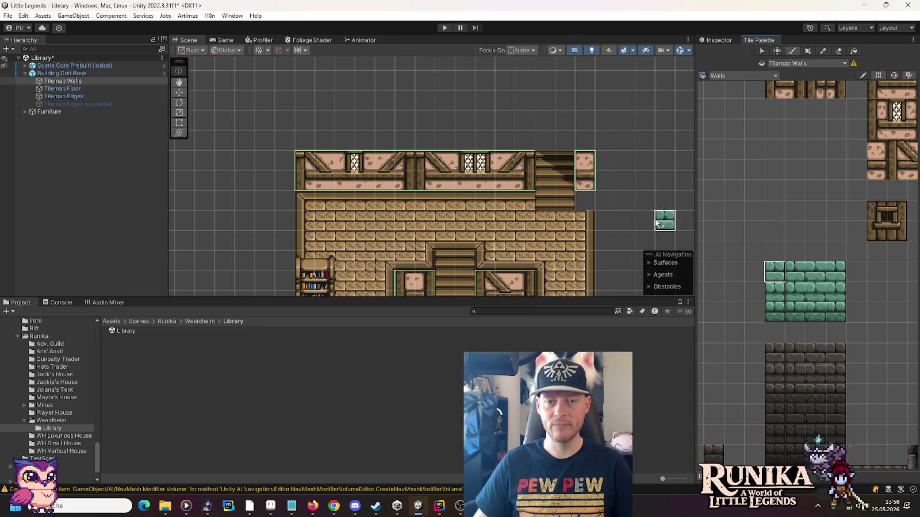
{"action": "left_click_drag", "start_coordinate": [587, 203], "coordinate": [588, 193]}
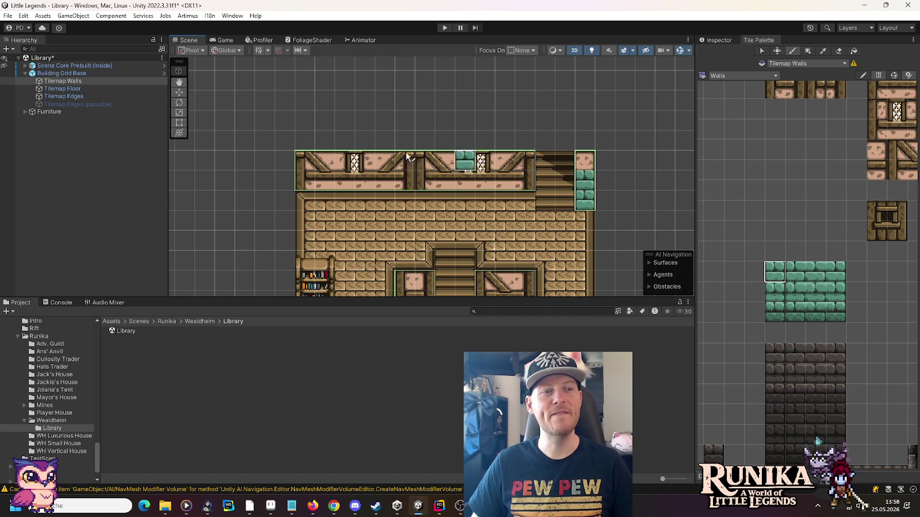
{"action": "left_click", "coordinate": [46, 89]}
{"action": "left_click", "coordinate": [740, 75]}
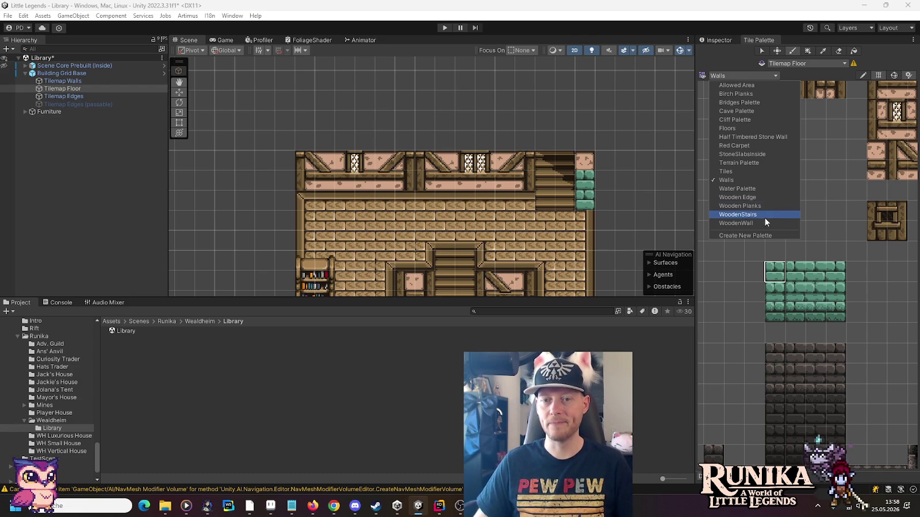
- Load WoodenStairs, pick a 2x3 stair block, and save the Library scene with Ctrl+S
{"action": "left_click", "coordinate": [763, 221]}
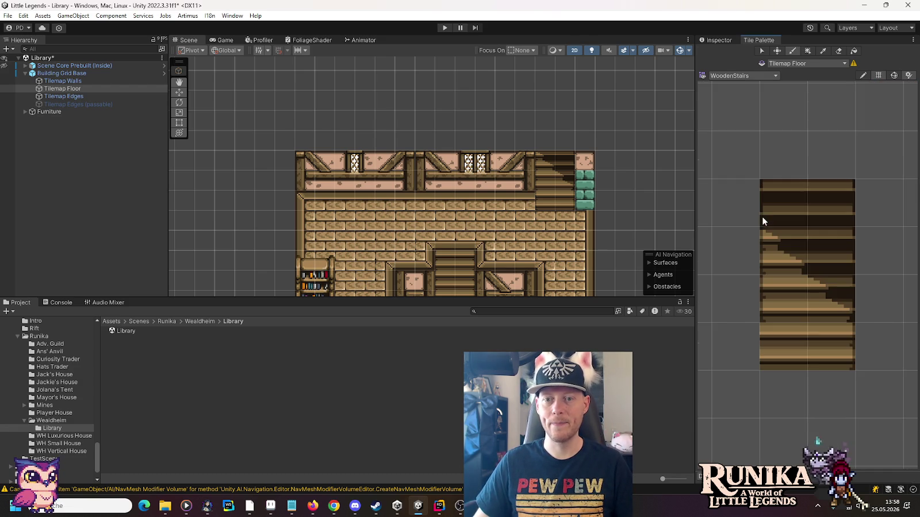
{"action": "mouse_move", "coordinate": [835, 297]}
{"action": "left_mouse_down"}
{"action": "mouse_move", "coordinate": [816, 253]}
{"action": "mouse_move", "coordinate": [782, 222]}
{"action": "left_mouse_up"}
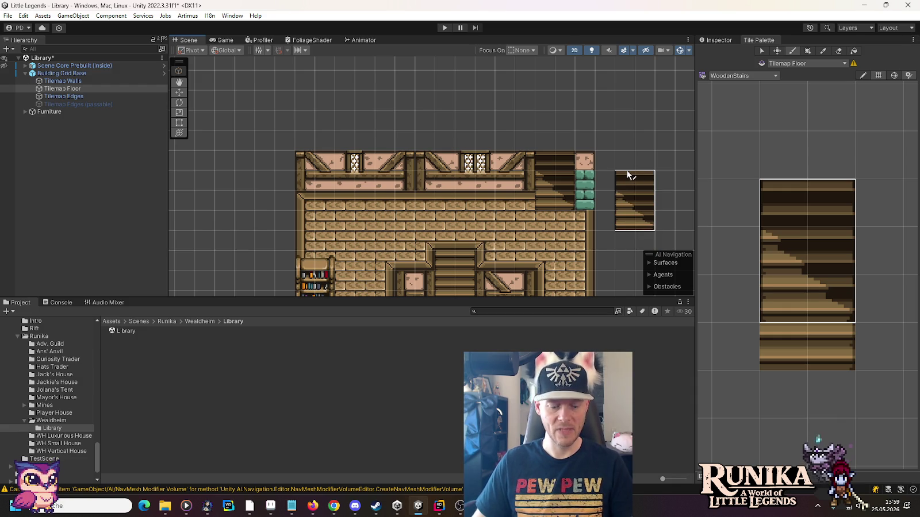
{"action": "key", "text": "ctrl+s"}
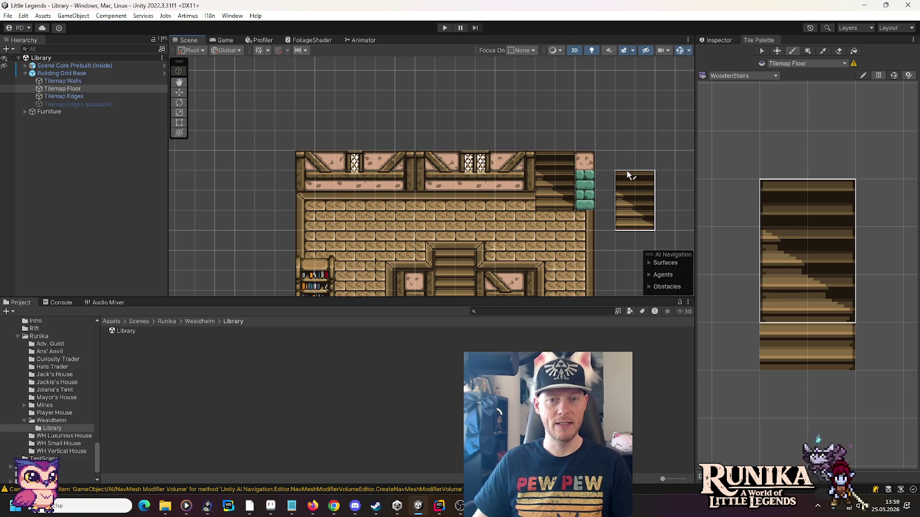
{"action": "left_click", "coordinate": [273, 509]}
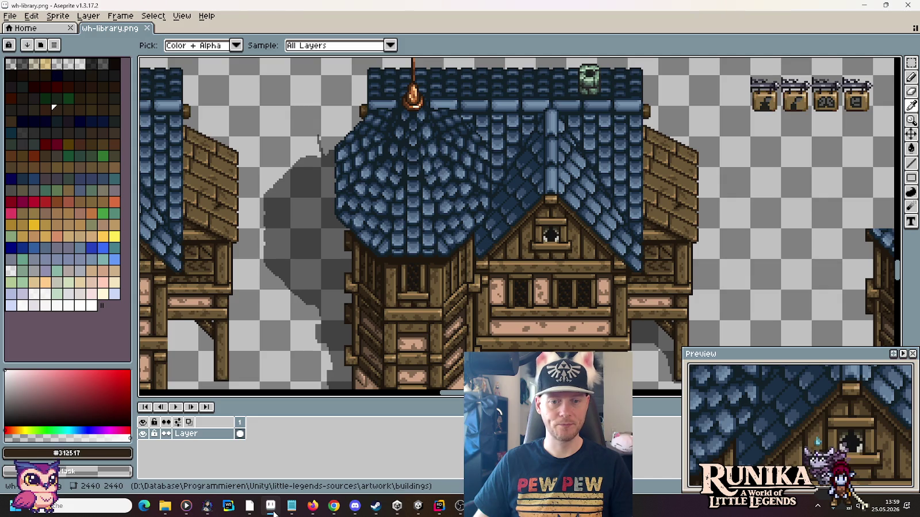
{"action": "left_click", "coordinate": [274, 509]}
{"action": "mouse_move", "coordinate": [249, 506]}
{"action": "left_click", "coordinate": [212, 476]}
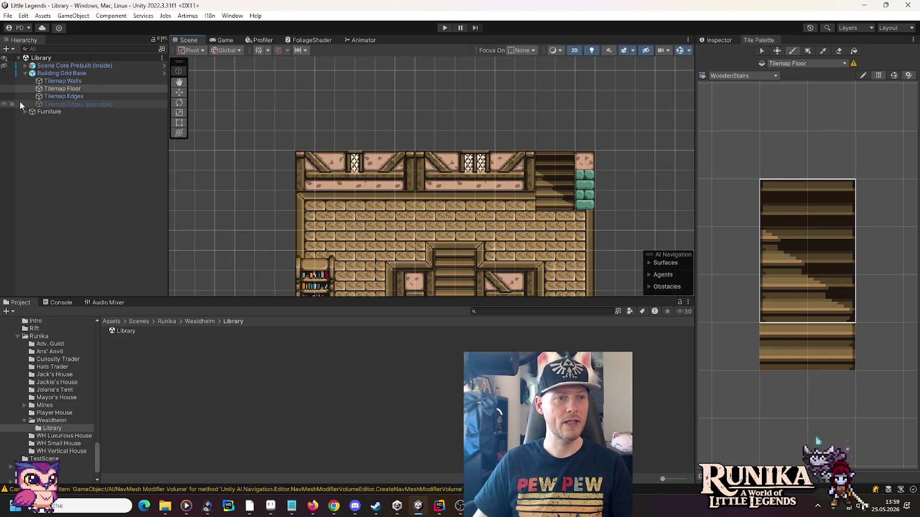
- Enable Tilemap Edges (passable) and paint a Half Timbered Stone Wall top tile above the stairs
{"action": "left_click", "coordinate": [77, 104]}
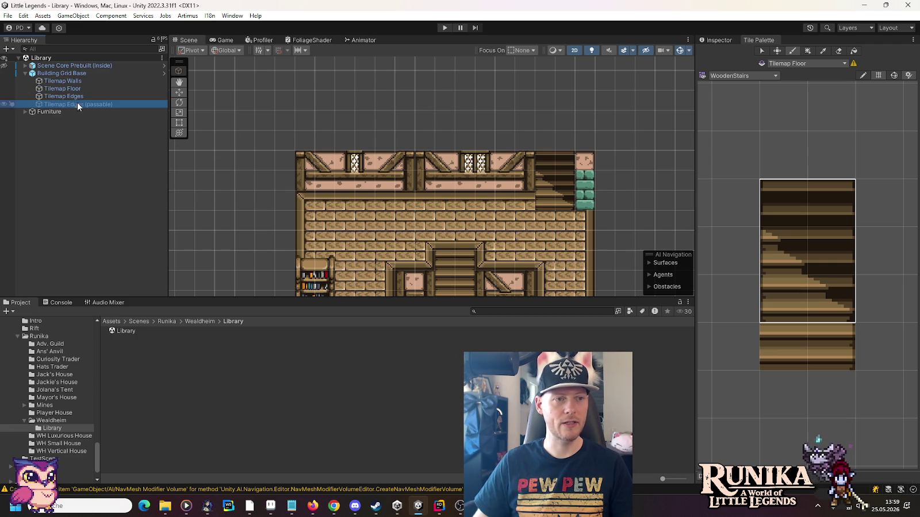
{"action": "left_click", "coordinate": [723, 39]}
{"action": "left_click", "coordinate": [722, 53]}
{"action": "left_click", "coordinate": [756, 40]}
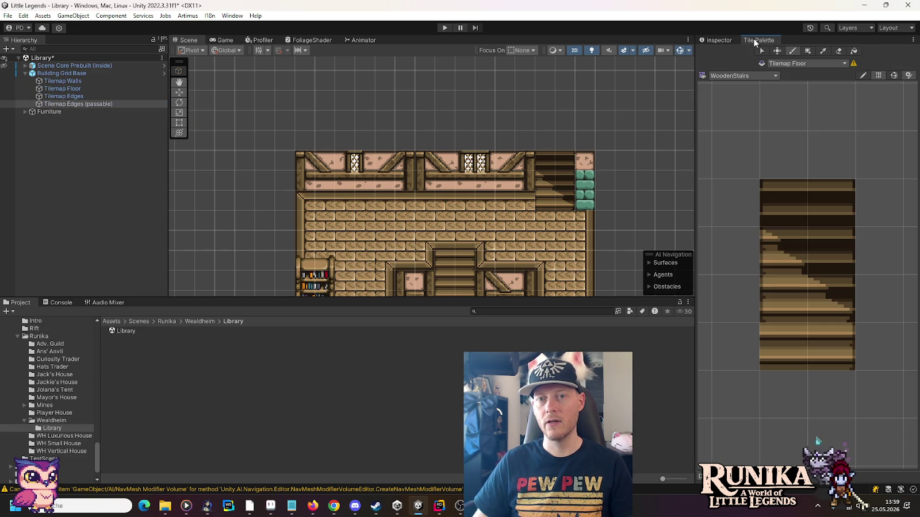
{"action": "left_click", "coordinate": [730, 75]}
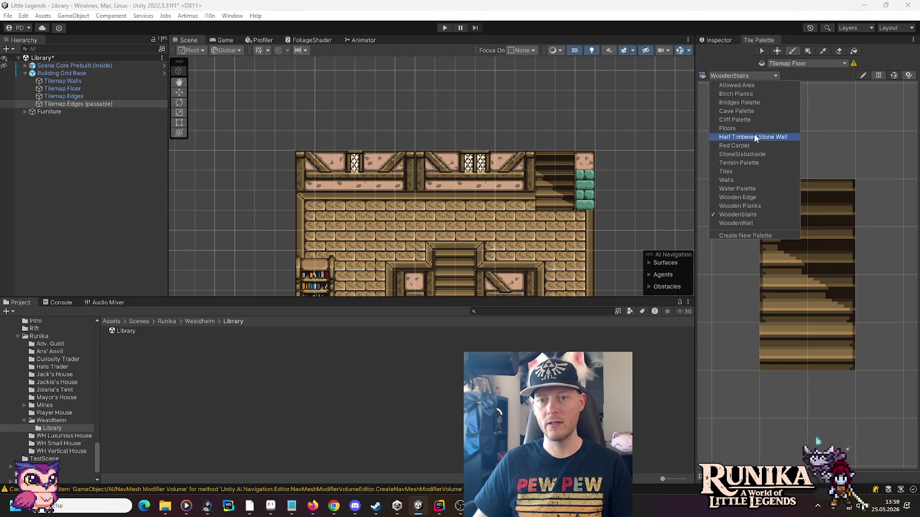
{"action": "left_click", "coordinate": [753, 136]}
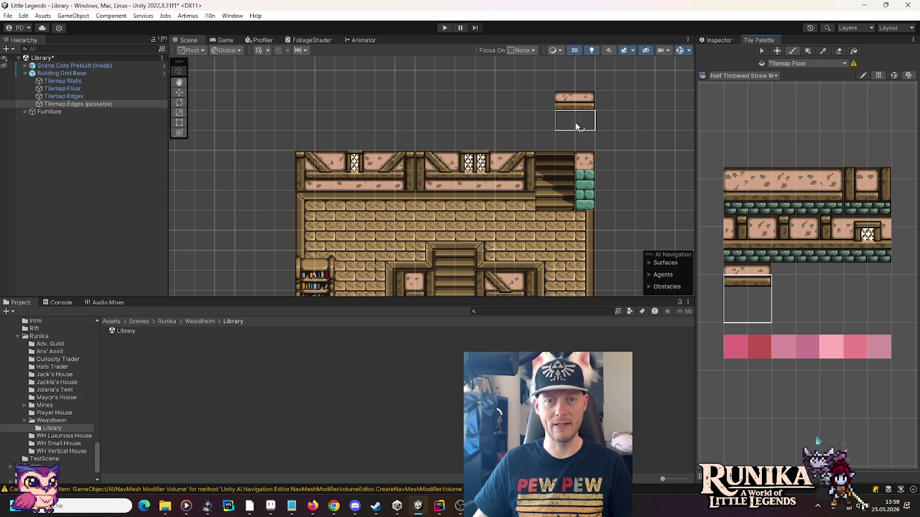
{"action": "left_click", "coordinate": [72, 96]}
{"action": "left_click", "coordinate": [79, 104]}
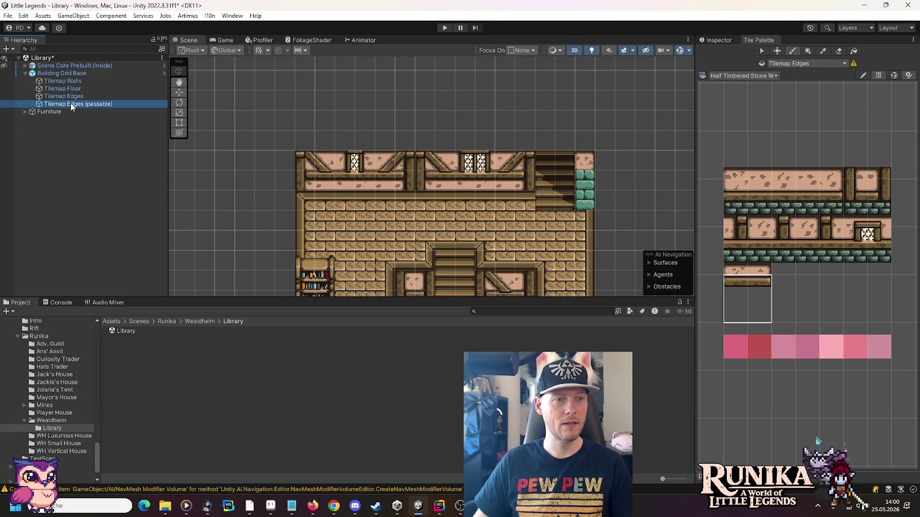
{"action": "left_click", "coordinate": [560, 157]}
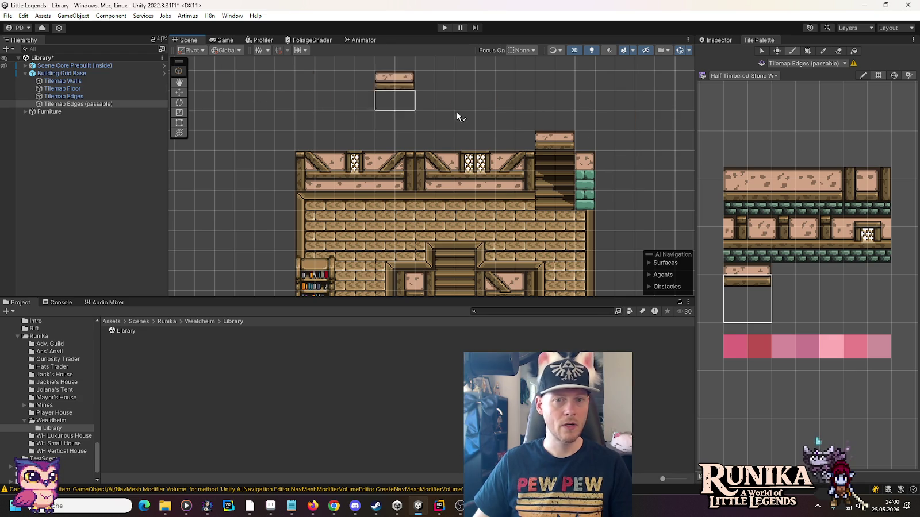
- On Tilemap Edges, paint Wooden Edge and dark fill tiles at the stair top
{"action": "left_click", "coordinate": [102, 81]}
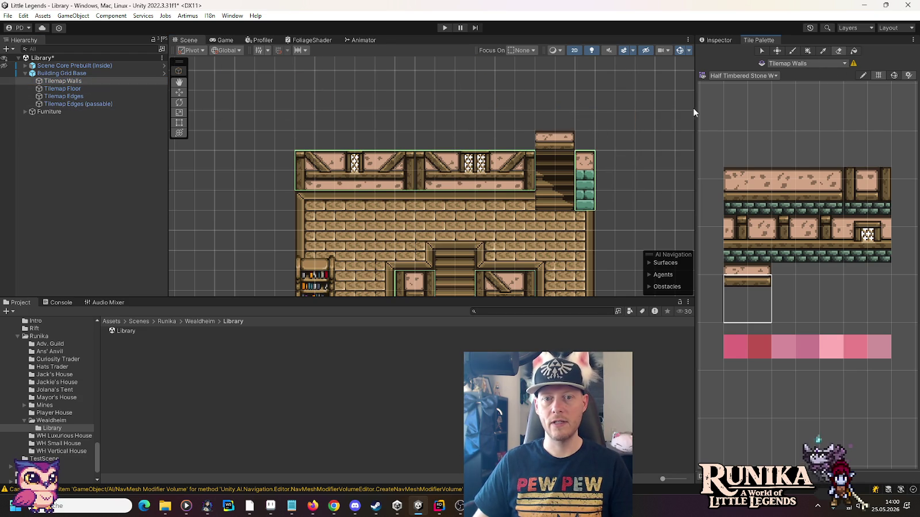
{"action": "left_click", "coordinate": [75, 96]}
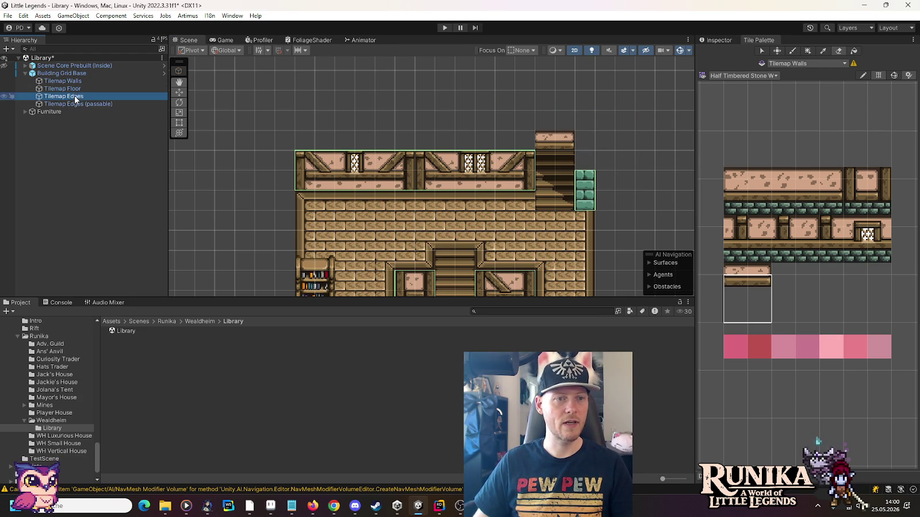
{"action": "left_click", "coordinate": [758, 76]}
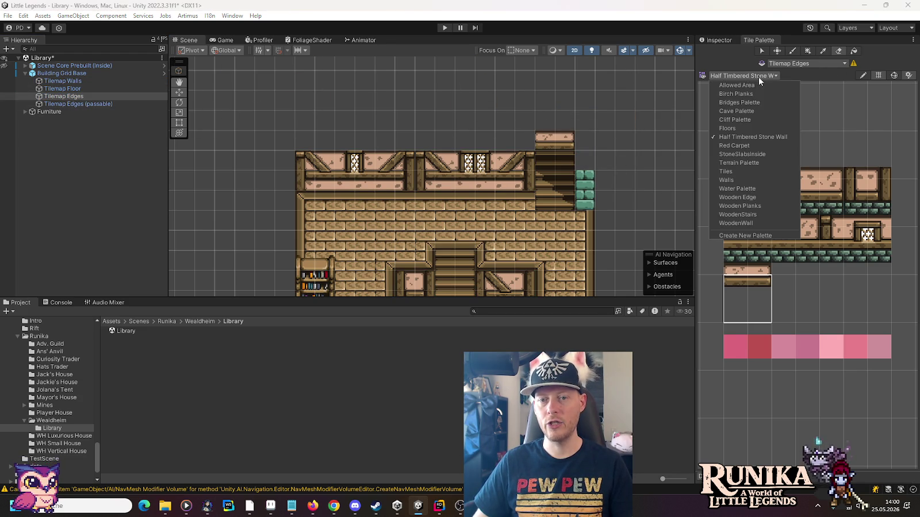
{"action": "left_click", "coordinate": [754, 198]}
{"action": "left_click", "coordinate": [735, 332]}
{"action": "left_click", "coordinate": [589, 163]}
{"action": "left_click", "coordinate": [877, 261]}
{"action": "left_click", "coordinate": [603, 161]}
- Add more wooden edge tiles beside the stair top and a dark edge column down the right side
{"action": "left_click", "coordinate": [734, 293]}
{"action": "mouse_move", "coordinate": [603, 221]}
{"action": "left_mouse_down"}
{"action": "mouse_move", "coordinate": [595, 142]}
{"action": "mouse_move", "coordinate": [595, 233]}
{"action": "left_mouse_up"}
{"action": "left_click_drag", "start_coordinate": [646, 114], "coordinate": [644, 149]}
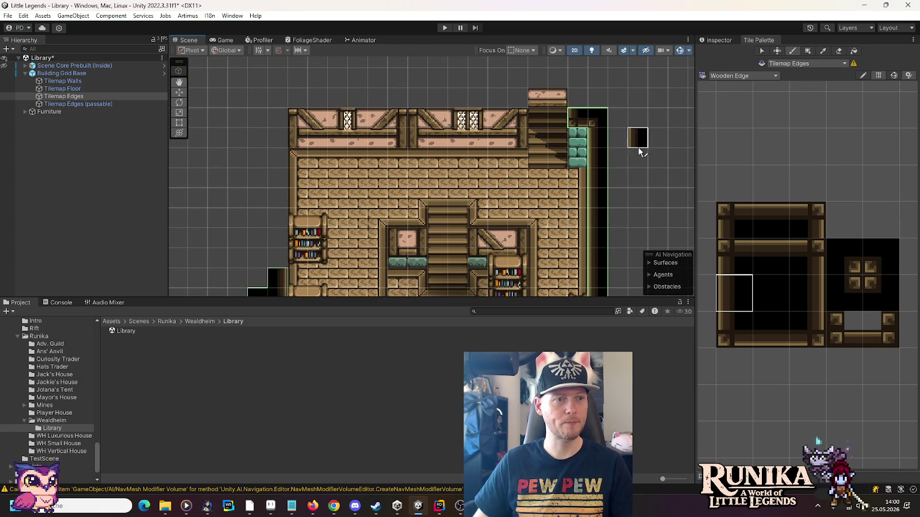
{"action": "left_click", "coordinate": [98, 89]}
{"action": "left_click", "coordinate": [737, 75]}
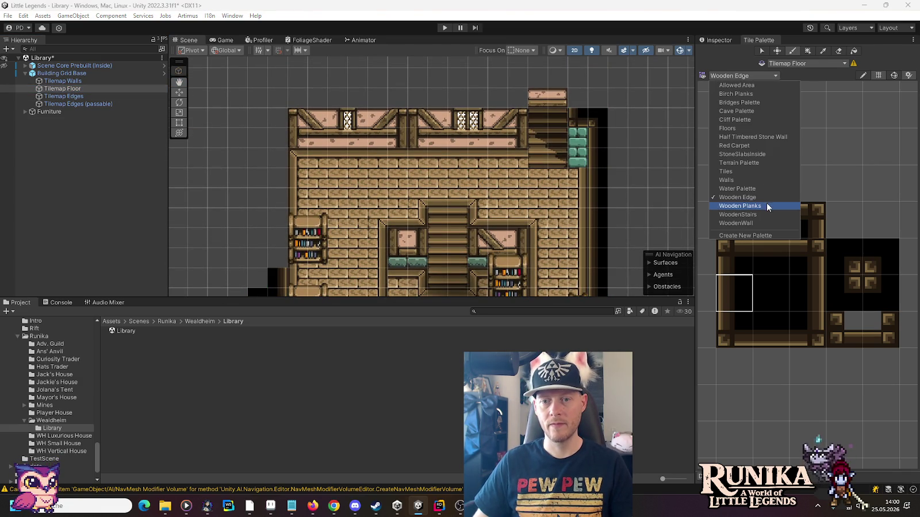
- Load the Wooden Planks palette and pick the leftmost plank floor tile
{"action": "left_click", "coordinate": [765, 207]}
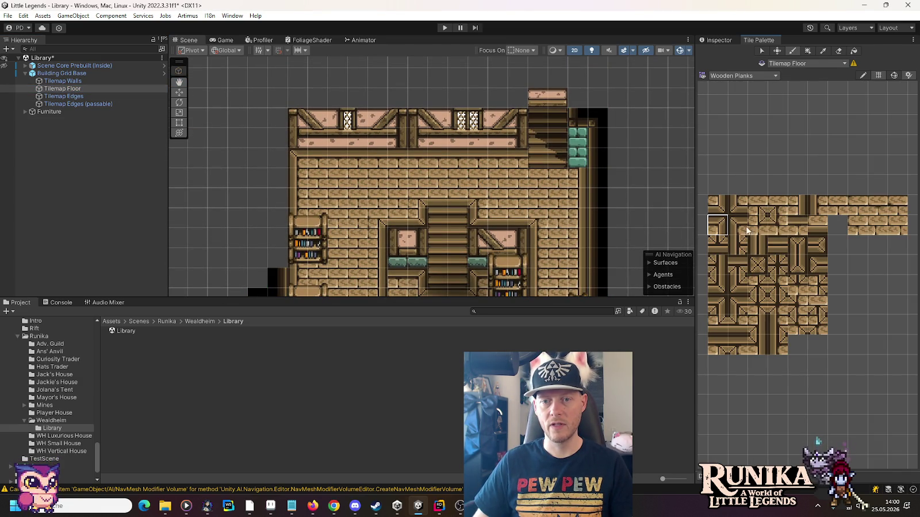
{"action": "left_click", "coordinate": [797, 224]}
{"action": "left_click", "coordinate": [757, 224]}
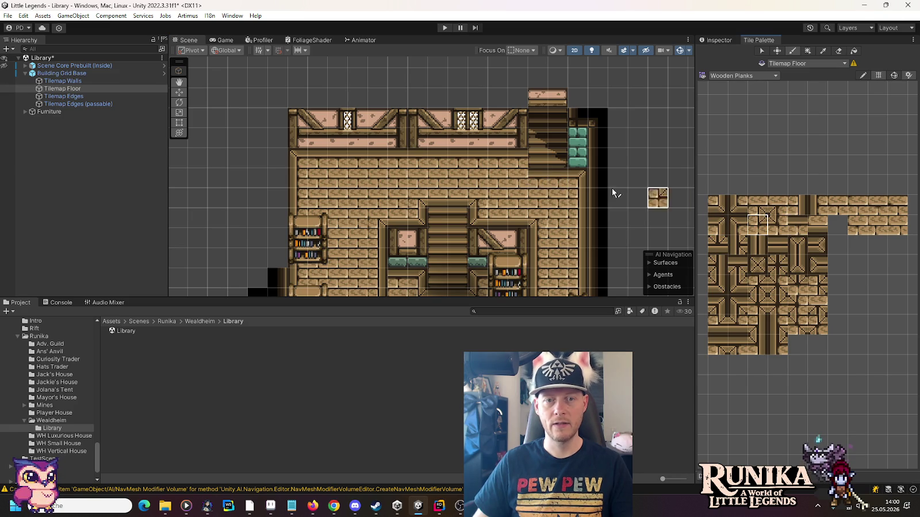
{"action": "left_click", "coordinate": [718, 224]}
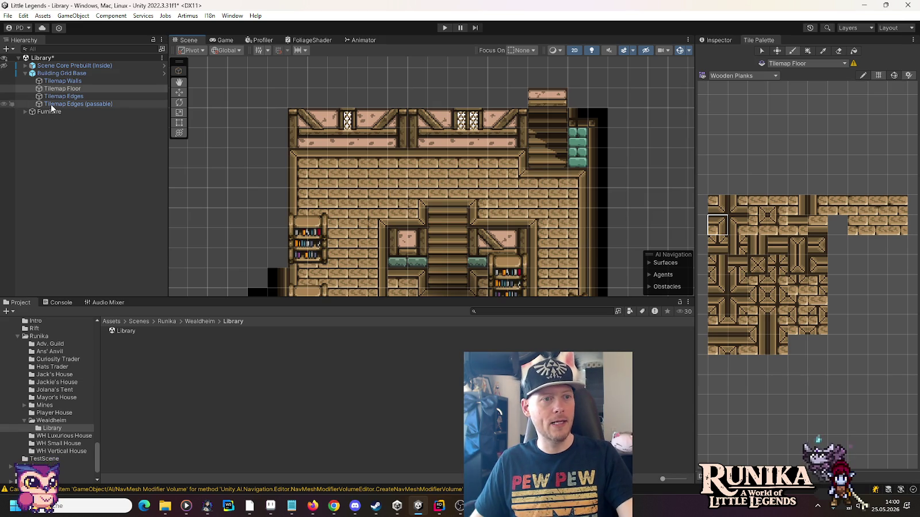
- On Tilemap Edges (passable), paint two dark Wooden Edge tiles above the stairs
{"action": "left_click", "coordinate": [86, 104]}
{"action": "left_click", "coordinate": [748, 74]}
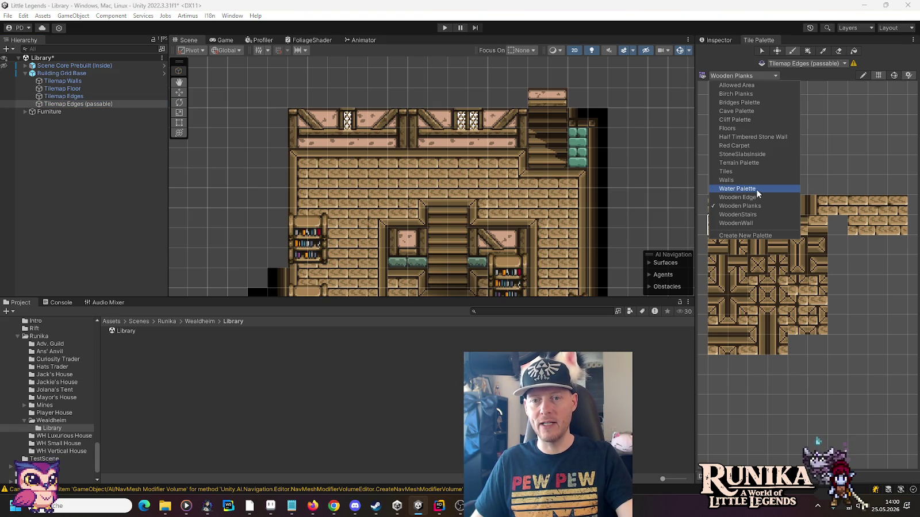
{"action": "left_click", "coordinate": [756, 196]}
{"action": "mouse_move", "coordinate": [557, 77]}
{"action": "left_mouse_down"}
{"action": "mouse_move", "coordinate": [537, 77]}
{"action": "mouse_move", "coordinate": [540, 65]}
{"action": "left_mouse_up"}
{"action": "left_click", "coordinate": [770, 256]}
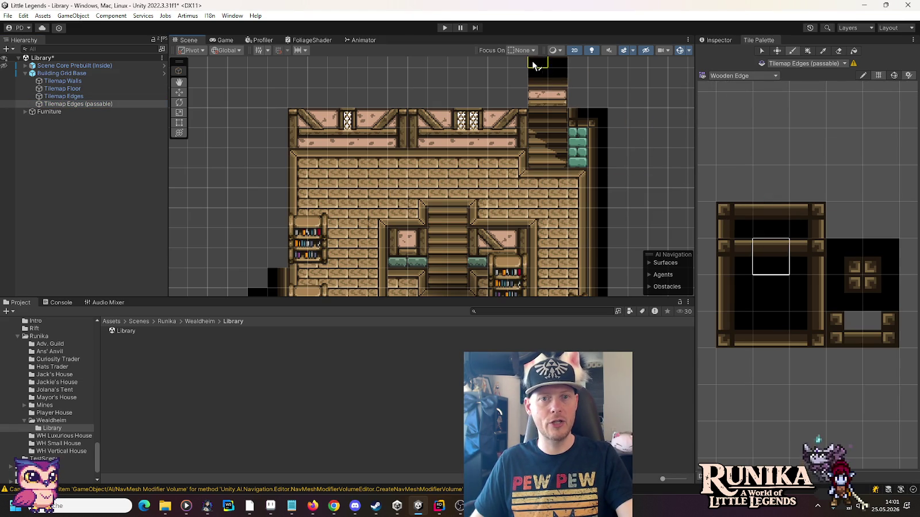
{"action": "key", "text": "Up"}
- On Tilemap Edges, frame the stair top with wooden corner and solid black edge tiles
{"action": "left_click", "coordinate": [91, 95]}
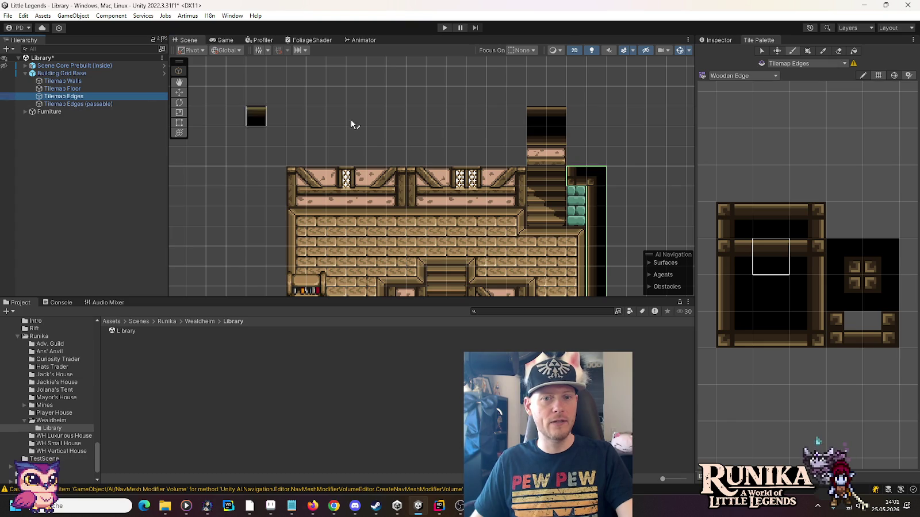
{"action": "left_click", "coordinate": [878, 266]}
{"action": "left_click", "coordinate": [576, 135]}
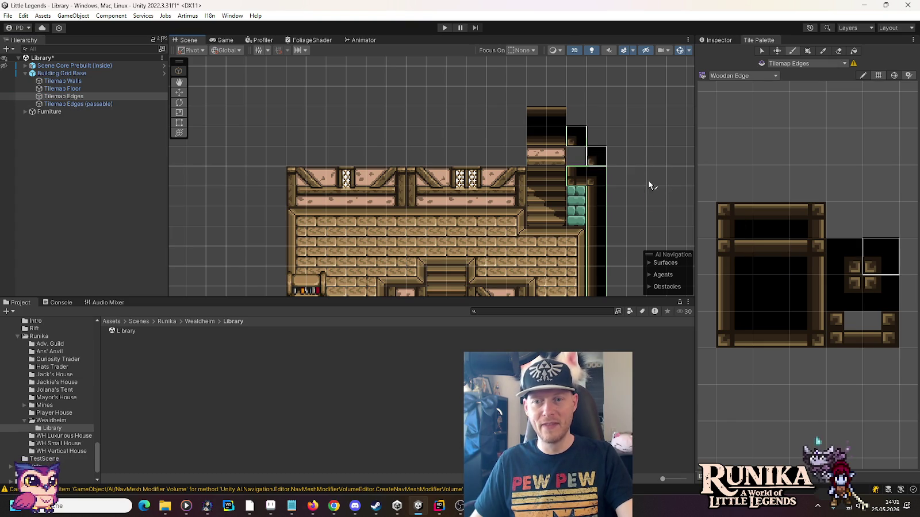
{"action": "left_click", "coordinate": [871, 285]}
{"action": "left_click", "coordinate": [576, 116]}
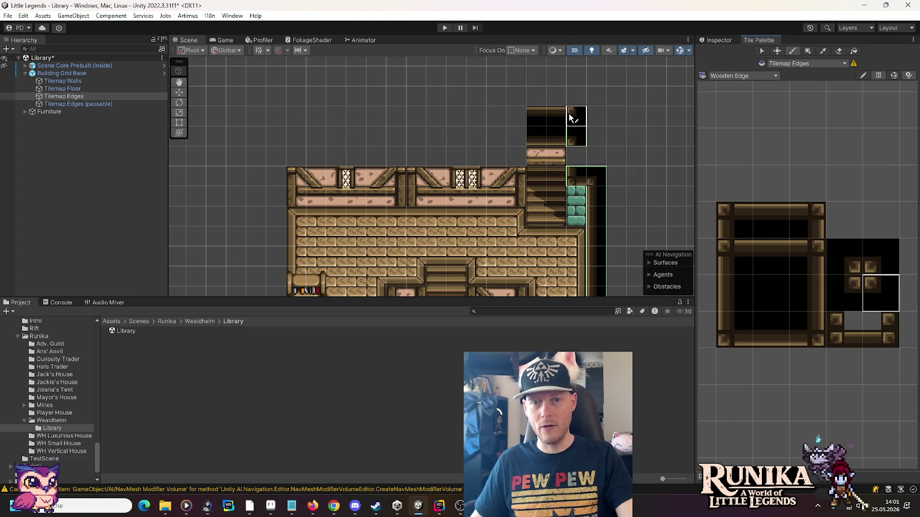
{"action": "left_click", "coordinate": [730, 293]}
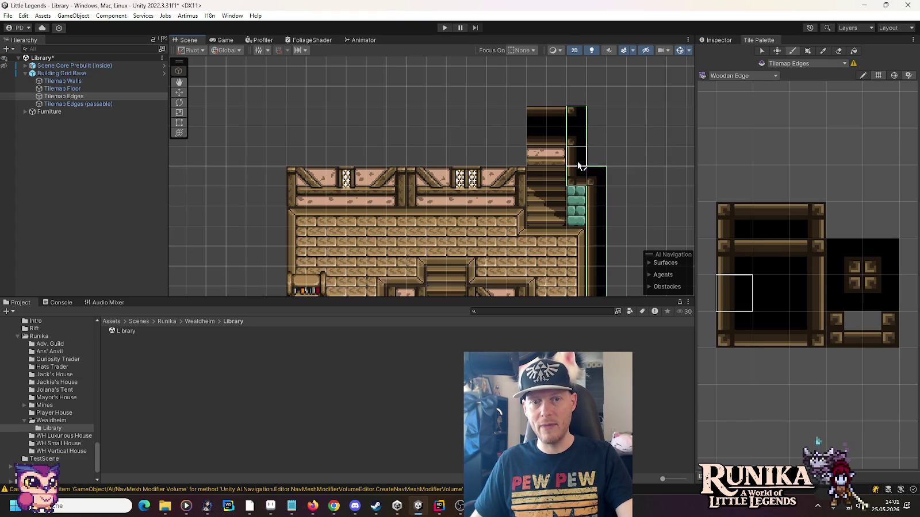
{"action": "left_click", "coordinate": [849, 270]}
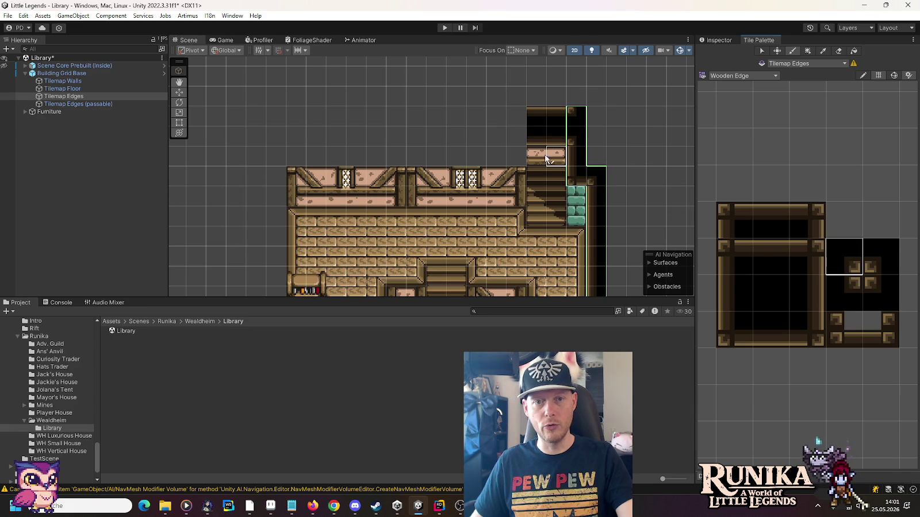
{"action": "left_click", "coordinate": [515, 136]}
{"action": "left_click", "coordinate": [851, 293]}
{"action": "left_click", "coordinate": [515, 118]}
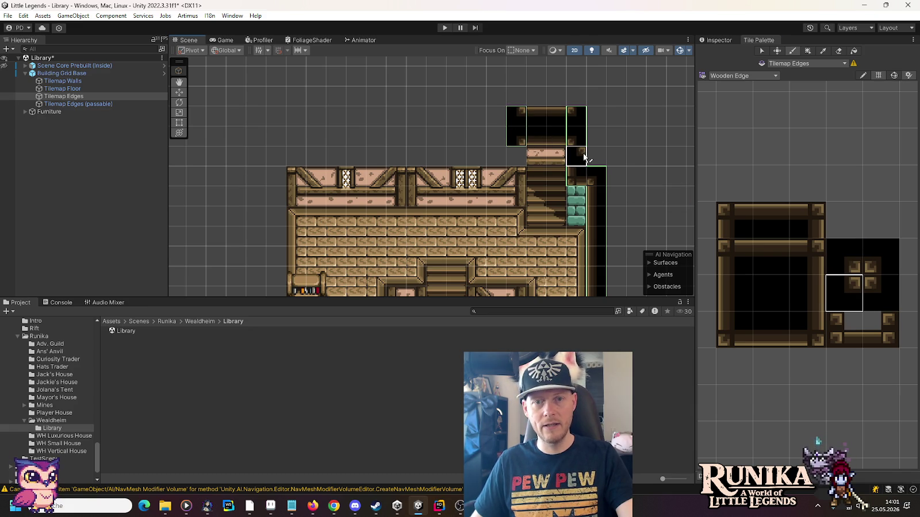
- Paint a dark wall row along the upper room's top on Tilemap Walls
{"action": "left_click", "coordinate": [104, 82]}
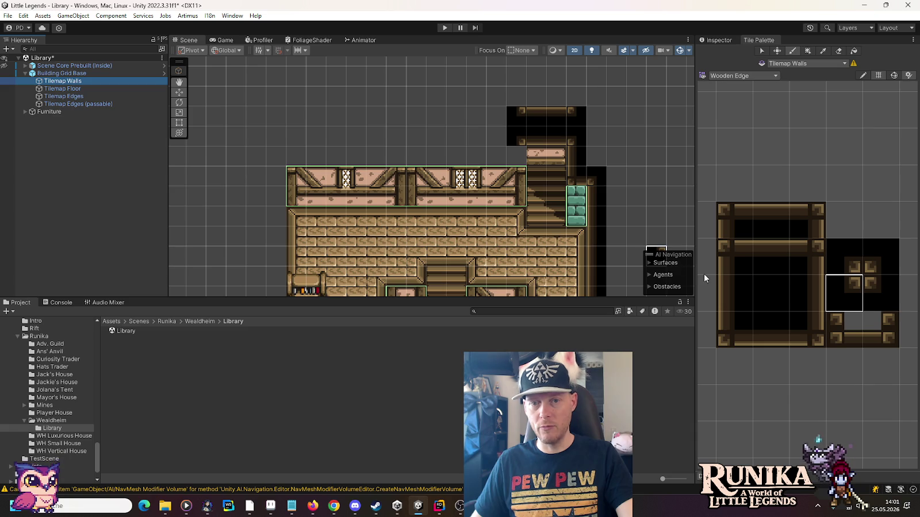
{"action": "left_click", "coordinate": [823, 333]}
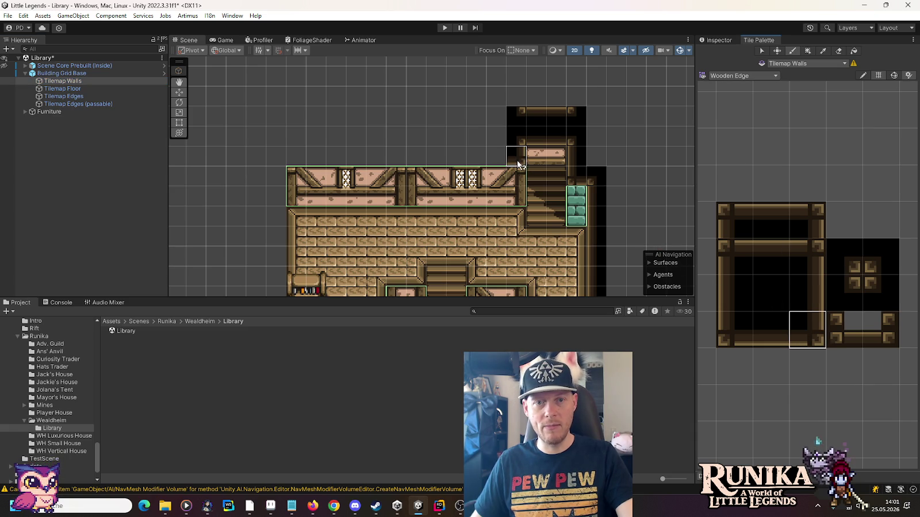
{"action": "left_click", "coordinate": [759, 323]}
{"action": "left_click_drag", "start_coordinate": [516, 156], "coordinate": [306, 157]}
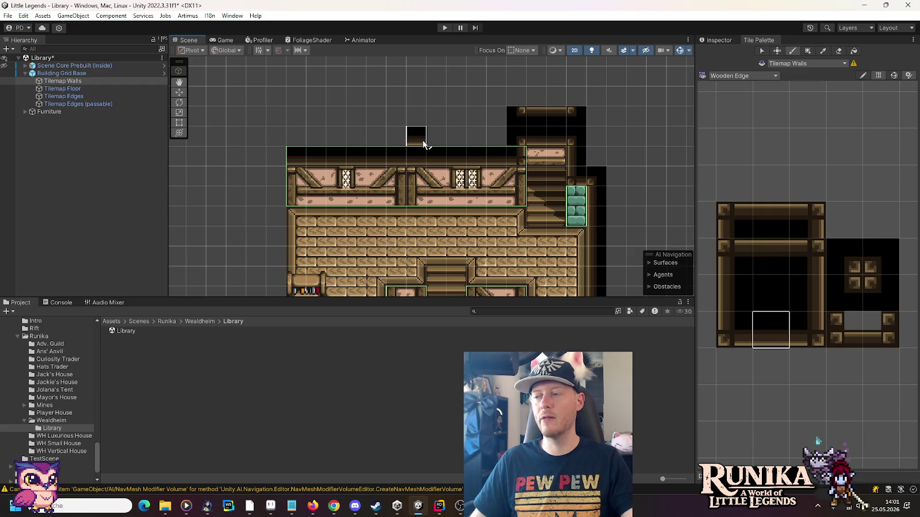
- Place a corner edge tile at the building's top-left and a black edge strip down its left side
{"action": "left_click", "coordinate": [93, 97]}
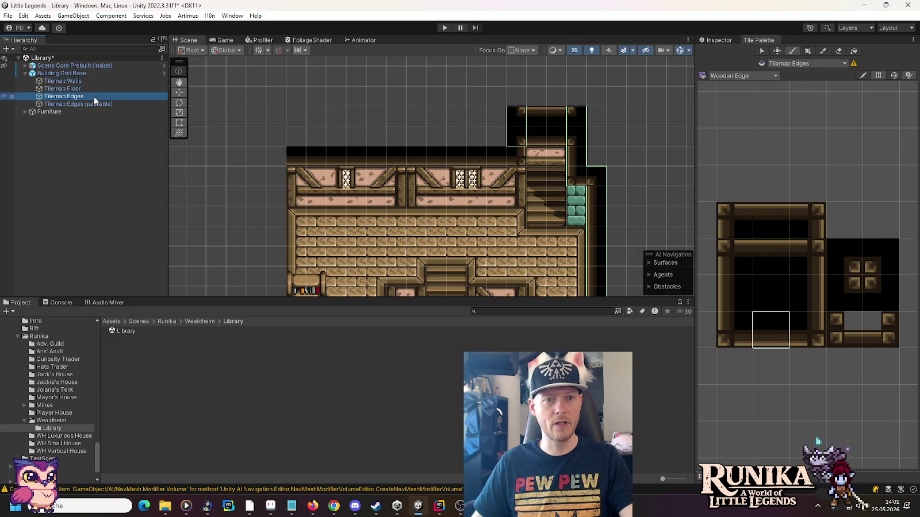
{"action": "left_click", "coordinate": [855, 266]}
{"action": "left_click", "coordinate": [276, 156]}
{"action": "left_click", "coordinate": [815, 293]}
{"action": "left_click_drag", "start_coordinate": [286, 100], "coordinate": [288, 235]}
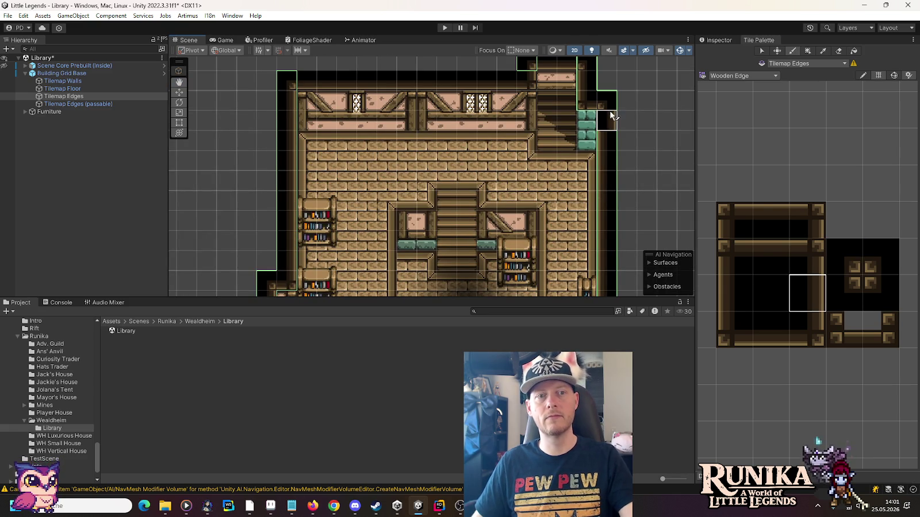
{"action": "scroll", "coordinate": [603, 207], "scroll_direction": "up", "scroll_amount": 3}
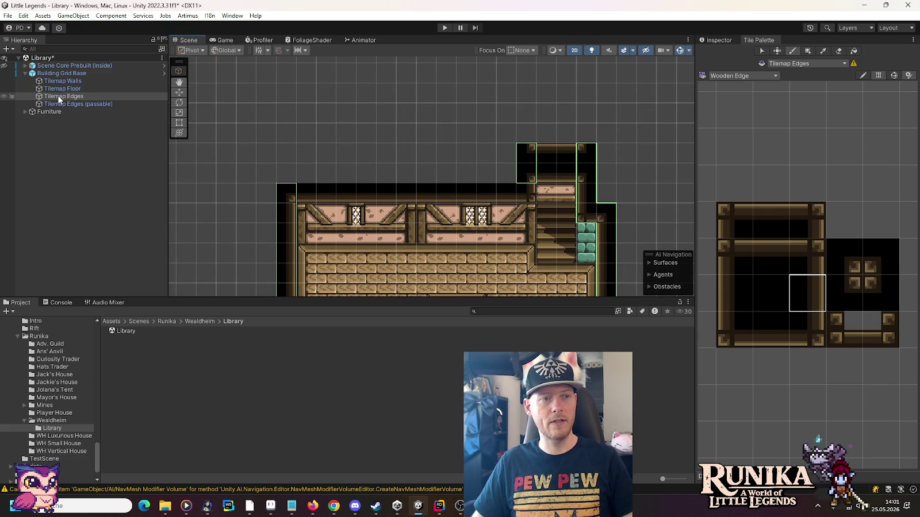
- On Tilemap Walls, add a bottom-left wooden edge tile left of the stairs, then zoom out
{"action": "left_click", "coordinate": [60, 82]}
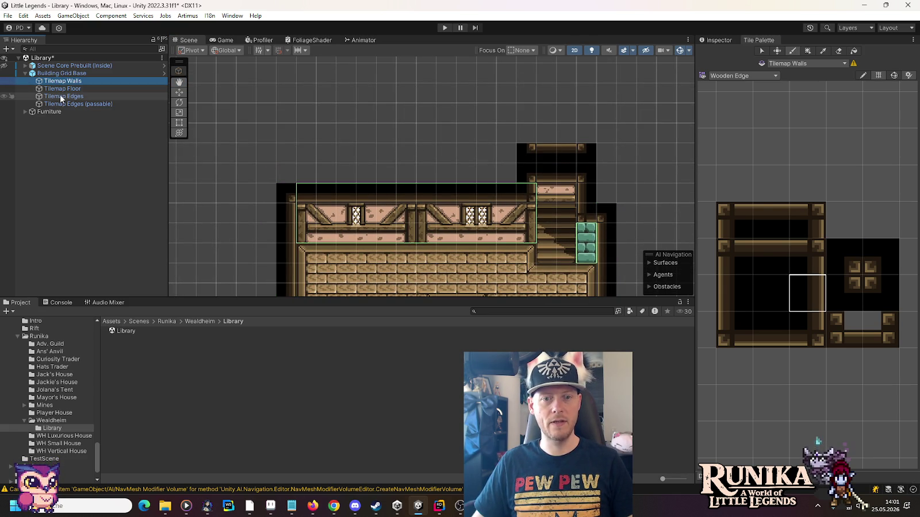
{"action": "left_click", "coordinate": [60, 97]}
{"action": "left_click", "coordinate": [65, 82]}
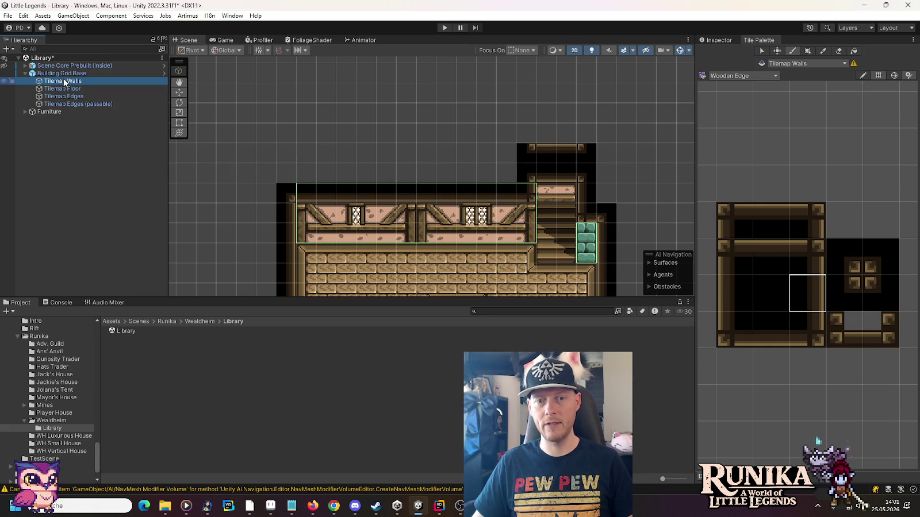
{"action": "left_click", "coordinate": [838, 50]}
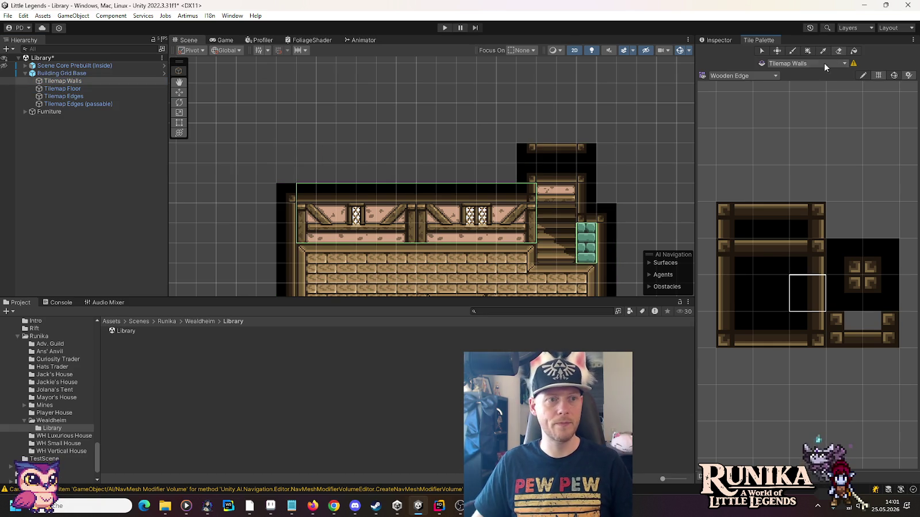
{"action": "left_click", "coordinate": [97, 96]}
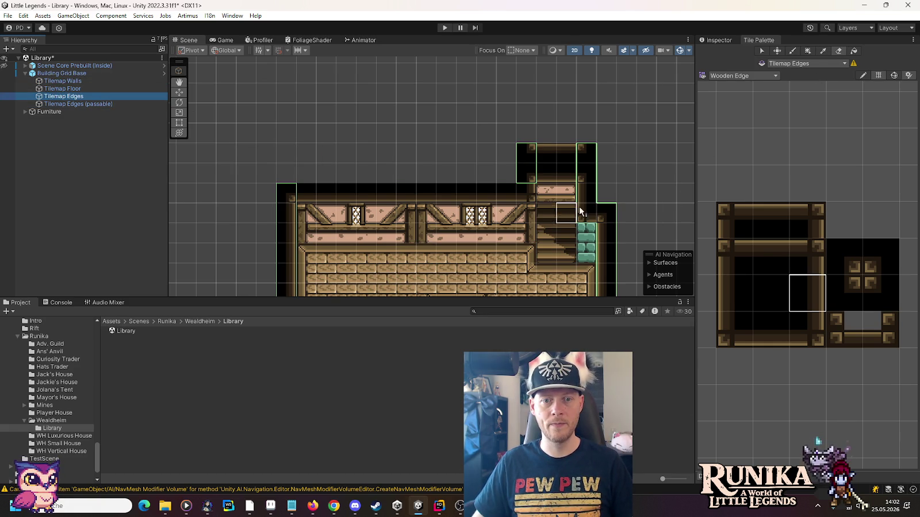
{"action": "key", "text": "Up"}
{"action": "key", "text": "Up"}
{"action": "left_click", "coordinate": [735, 330]}
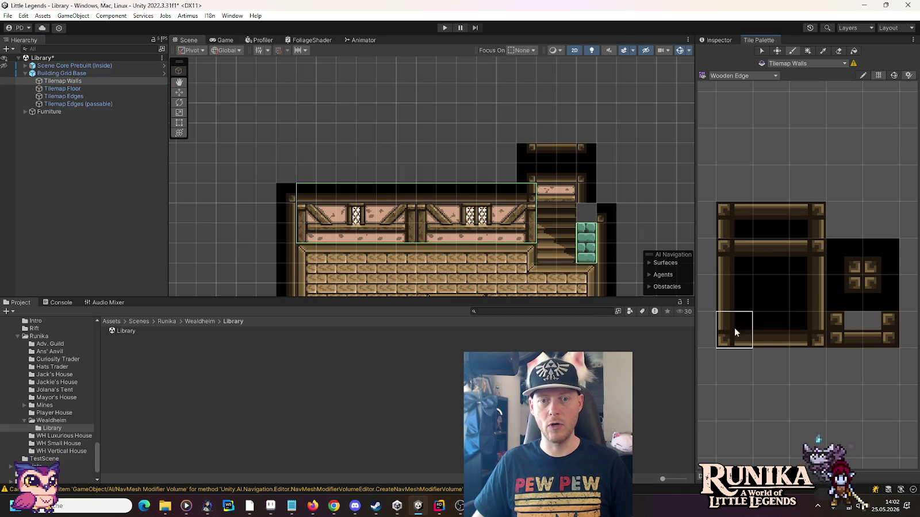
{"action": "left_click", "coordinate": [586, 212]}
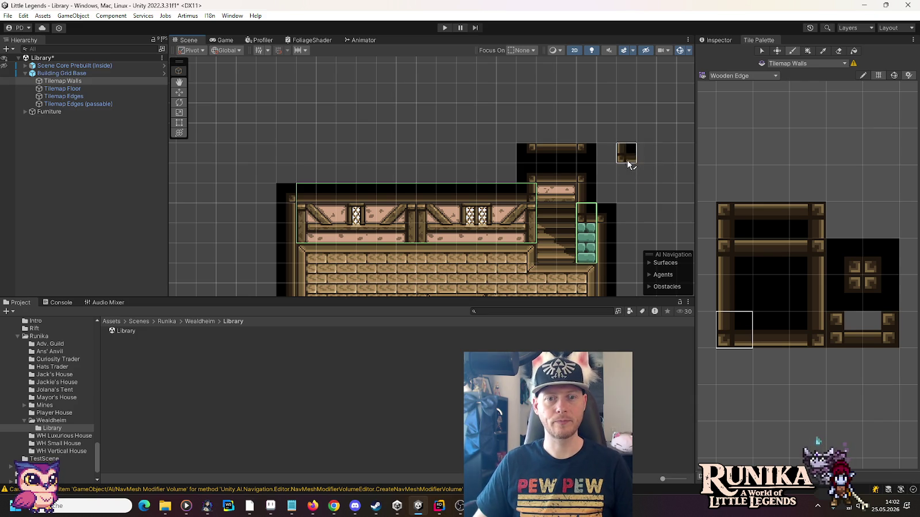
{"action": "scroll", "coordinate": [627, 163], "scroll_direction": "down", "scroll_amount": 2}
{"action": "left_click_drag", "start_coordinate": [626, 119], "coordinate": [617, 176]}
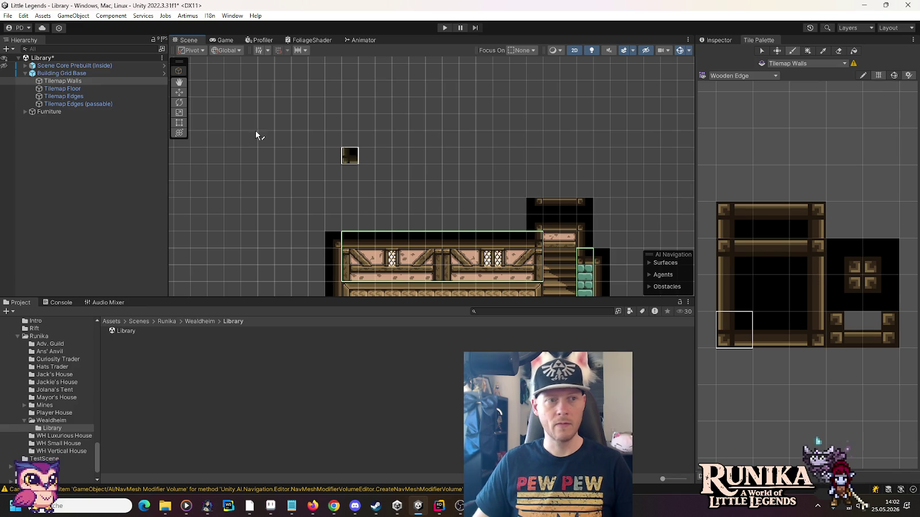
- On Tilemap Edges, paint a tall wooden edge column up from the stairwell plus a black filler tile
{"action": "left_click", "coordinate": [63, 96]}
{"action": "left_click", "coordinate": [743, 294]}
{"action": "left_click_drag", "start_coordinate": [585, 190], "coordinate": [584, 104]}
{"action": "left_click", "coordinate": [807, 293]}
{"action": "left_click", "coordinate": [534, 190]}
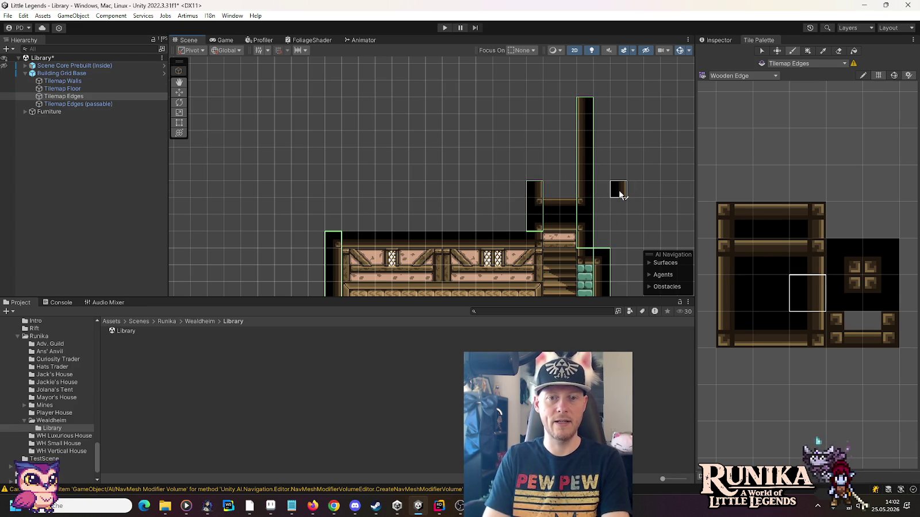
- Paint a row of wooden edge tiles running left, ending in an inner-corner tile at the top-left
{"action": "left_click", "coordinate": [806, 266]}
{"action": "left_click", "coordinate": [541, 170]}
{"action": "left_click", "coordinate": [770, 256]}
{"action": "left_click_drag", "start_coordinate": [534, 173], "coordinate": [467, 172]}
{"action": "scroll", "coordinate": [407, 213], "scroll_direction": "down", "scroll_amount": 5}
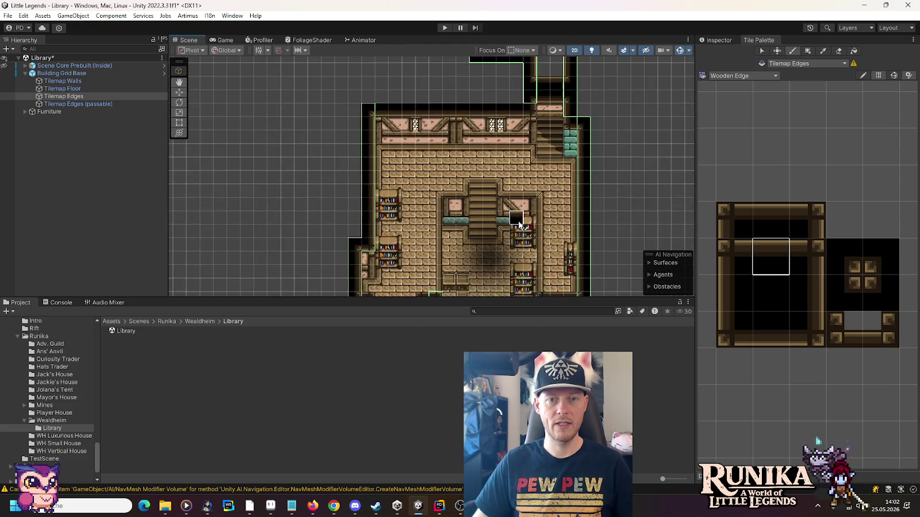
{"action": "scroll", "coordinate": [563, 195], "scroll_direction": "up", "scroll_amount": 3}
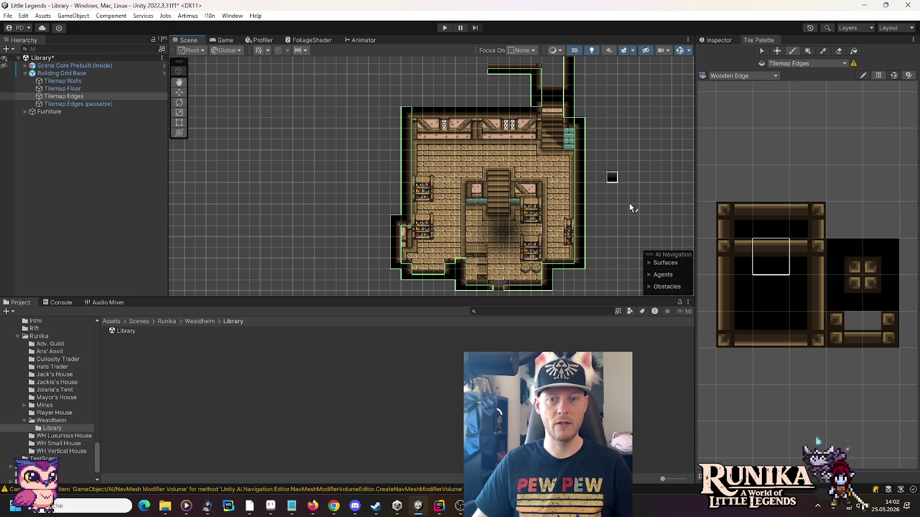
{"action": "left_click", "coordinate": [857, 279]}
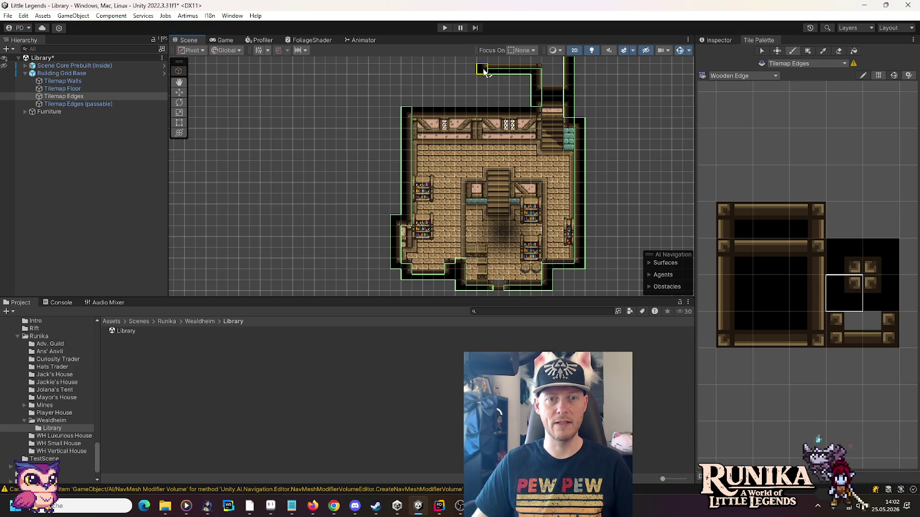
{"action": "left_click", "coordinate": [483, 71]}
{"action": "scroll", "coordinate": [489, 75], "scroll_direction": "up", "scroll_amount": 5}
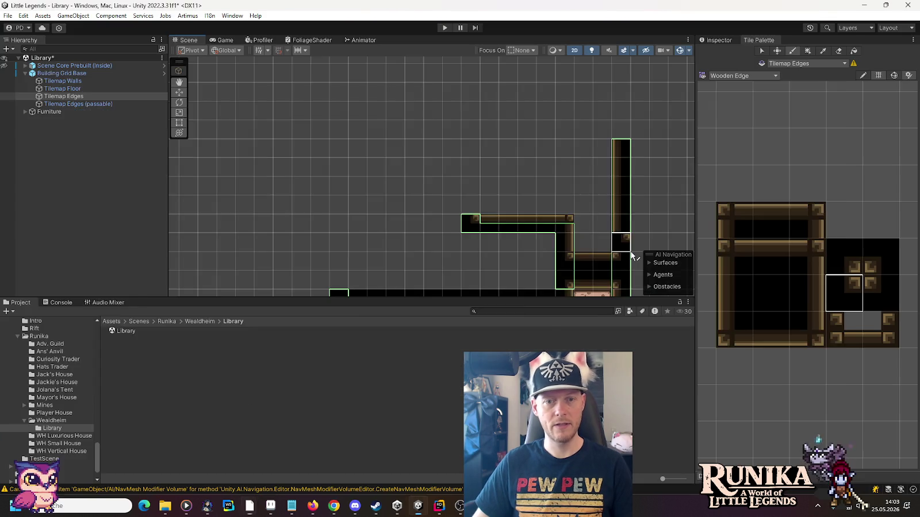
- Check the library sprite in Aseprite, then return to the Unity tilemap
{"action": "key", "text": "alt+Tab"}
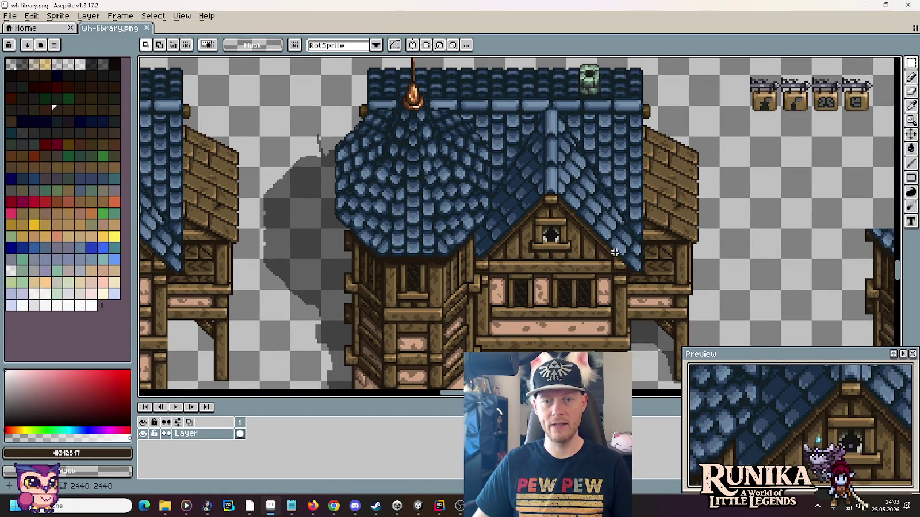
{"action": "key", "text": "alt+Tab"}
{"action": "left_click", "coordinate": [811, 299]}
- Build a two-cell black column above the corridor's end, capped with a wood-trimmed tile
{"action": "left_click", "coordinate": [470, 204]}
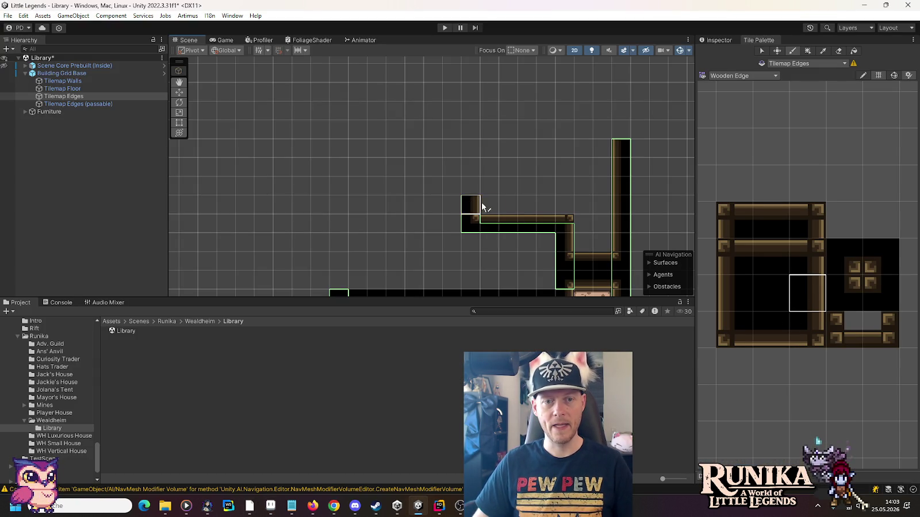
{"action": "left_click", "coordinate": [810, 259]}
{"action": "left_click", "coordinate": [469, 185]}
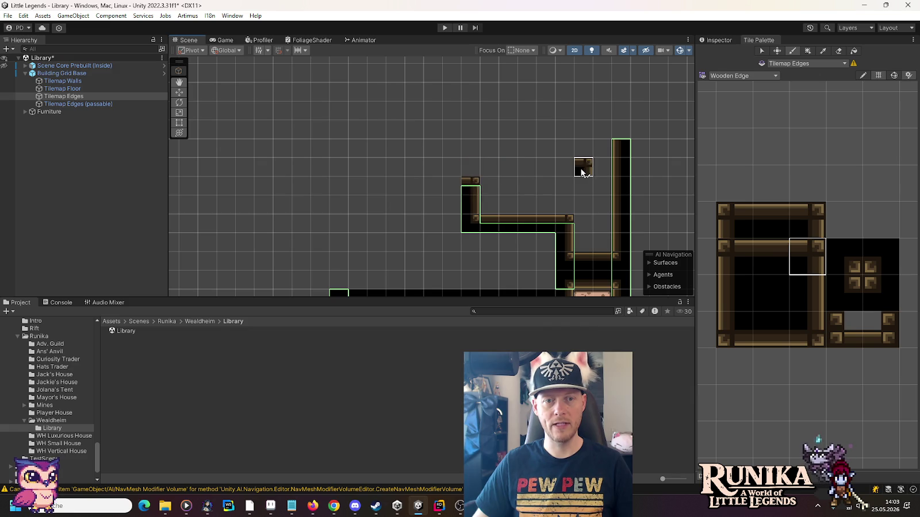
{"action": "scroll", "coordinate": [580, 170], "scroll_direction": "down", "scroll_amount": 2}
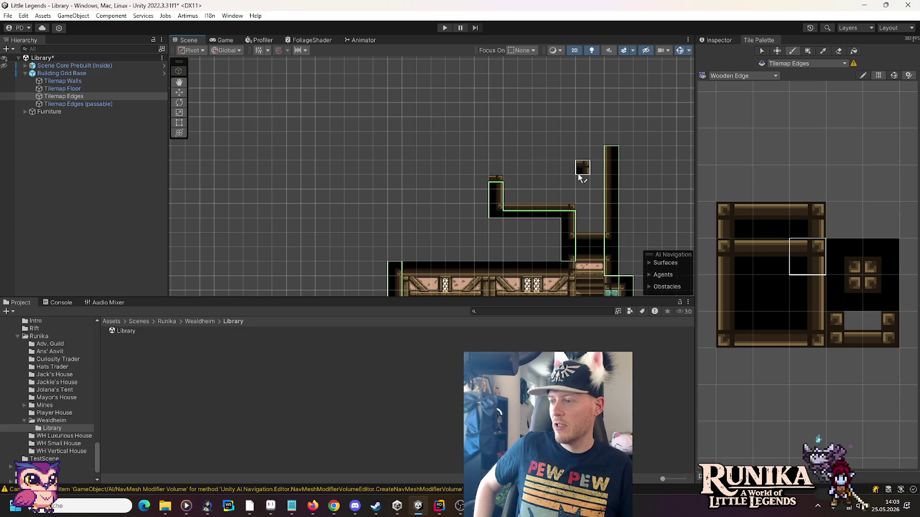
- Paint a row of wooden edge tiles leftward, finished with a corner tile
{"action": "left_click", "coordinate": [755, 260]}
{"action": "left_click_drag", "start_coordinate": [474, 183], "coordinate": [406, 183]}
{"action": "left_click", "coordinate": [845, 290]}
{"action": "left_click", "coordinate": [389, 183]}
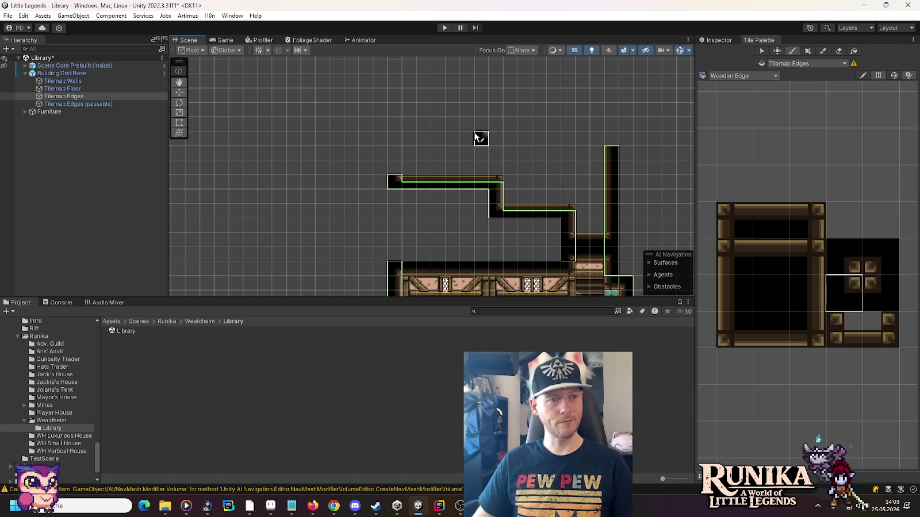
{"action": "scroll", "coordinate": [462, 126], "scroll_direction": "up", "scroll_amount": 1}
- Raise the left wall as a continuous column of vertical wooden edge tiles
{"action": "left_click", "coordinate": [796, 291]}
{"action": "left_click", "coordinate": [384, 174]}
{"action": "left_click", "coordinate": [379, 148]}
{"action": "left_click", "coordinate": [373, 123]}
{"action": "left_click", "coordinate": [374, 102]}
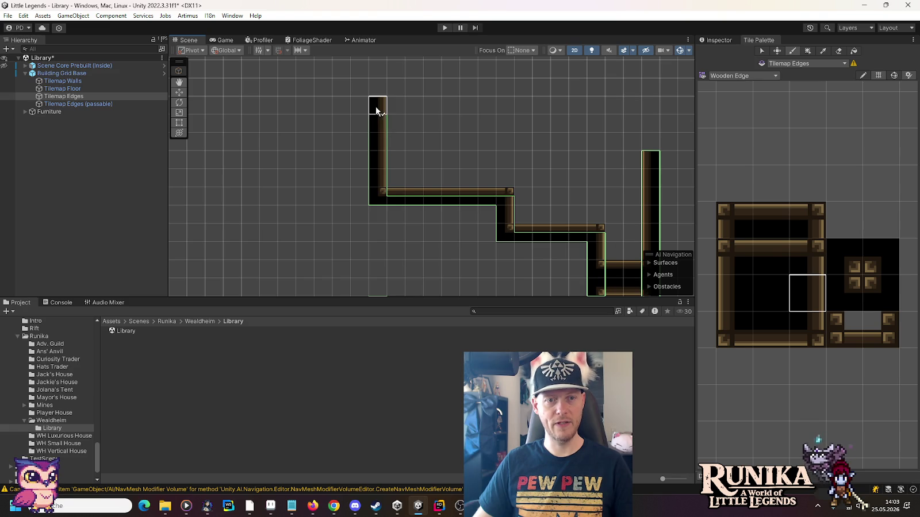
{"action": "key", "text": "Up"}
{"action": "left_click", "coordinate": [374, 132]}
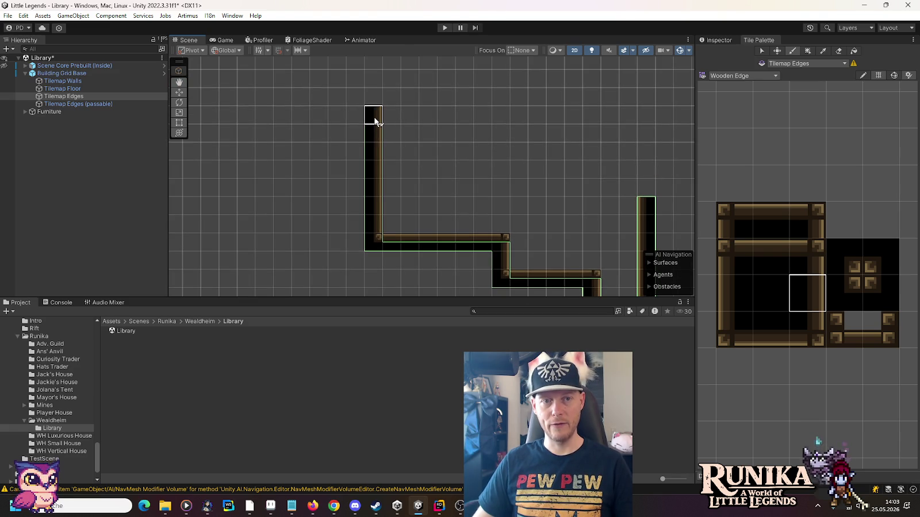
{"action": "left_click", "coordinate": [851, 267]}
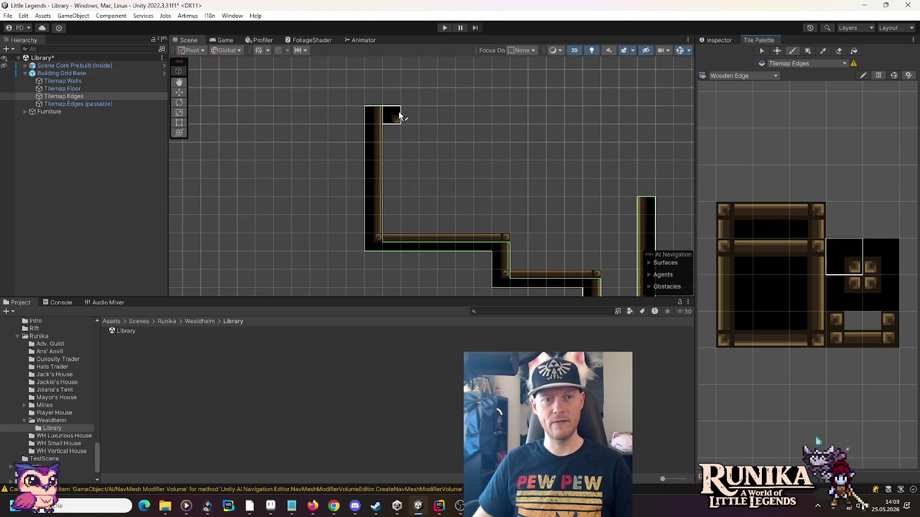
{"action": "left_click", "coordinate": [374, 96]}
- Paint the right wall column upward and cap it with a top-right corner tile
{"action": "left_click", "coordinate": [744, 284]}
{"action": "left_click_drag", "start_coordinate": [647, 188], "coordinate": [644, 120]}
{"action": "left_click", "coordinate": [878, 269]}
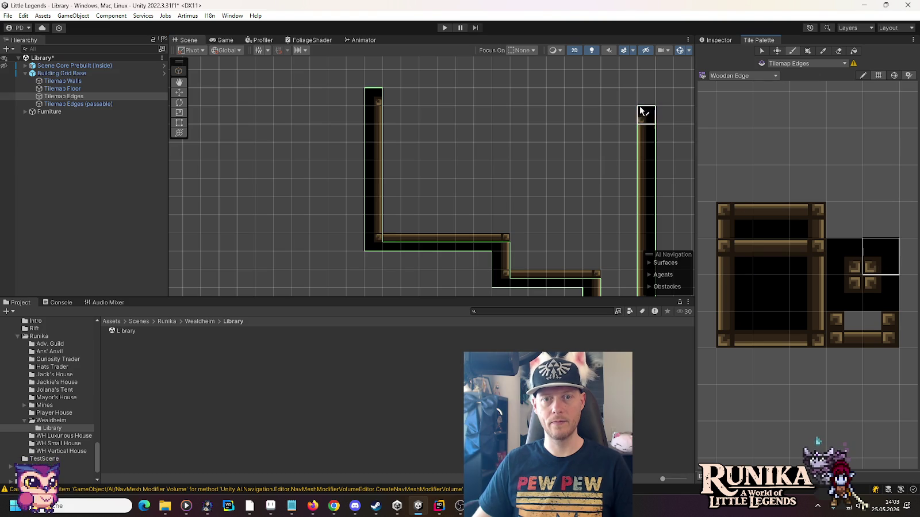
{"action": "left_click", "coordinate": [644, 98]}
- On Tilemap Walls, paint the bottom wall tile row across the room's top
{"action": "left_click", "coordinate": [96, 84]}
{"action": "left_click", "coordinate": [772, 338]}
{"action": "left_click_drag", "start_coordinate": [388, 98], "coordinate": [627, 97]}
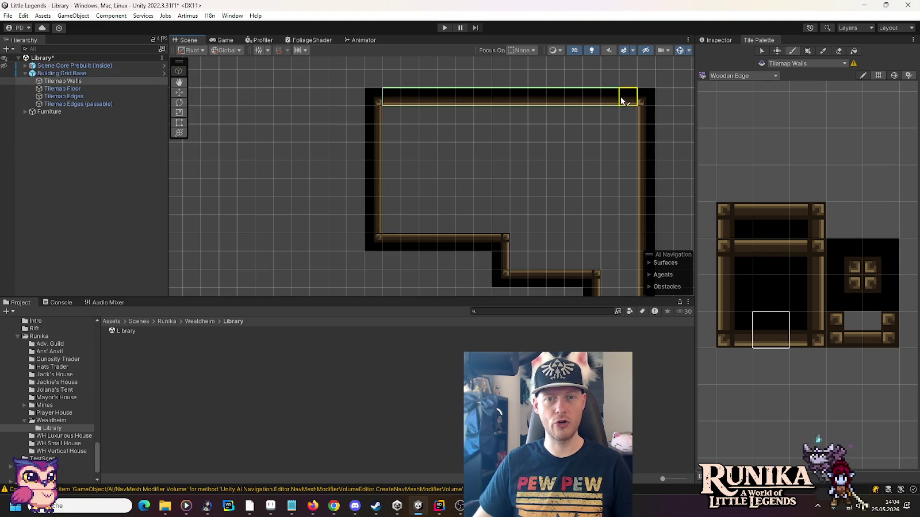
- Extend the top wall row to meet the right wall and review the whole upper room
{"action": "scroll", "coordinate": [565, 172], "scroll_direction": "down", "scroll_amount": 2}
{"action": "left_click_drag", "start_coordinate": [554, 198], "coordinate": [524, 126]}
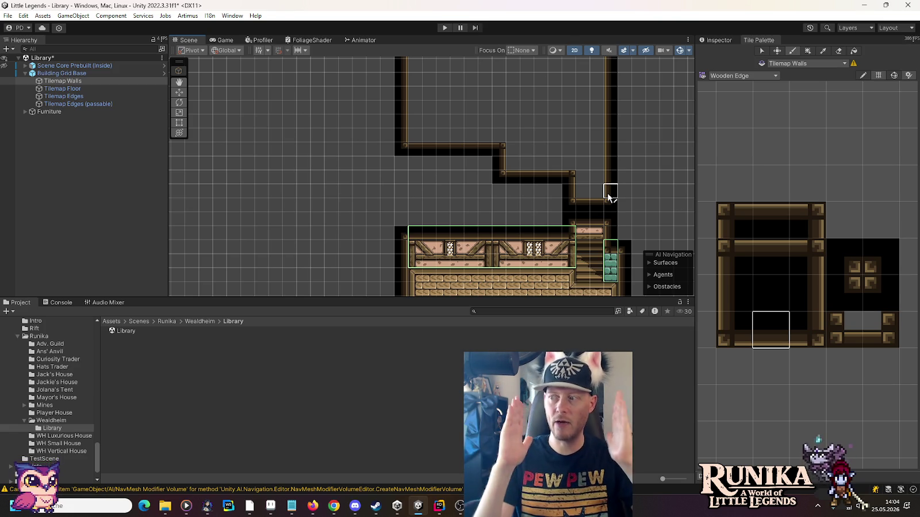
{"action": "scroll", "coordinate": [577, 195], "scroll_direction": "down", "scroll_amount": 5}
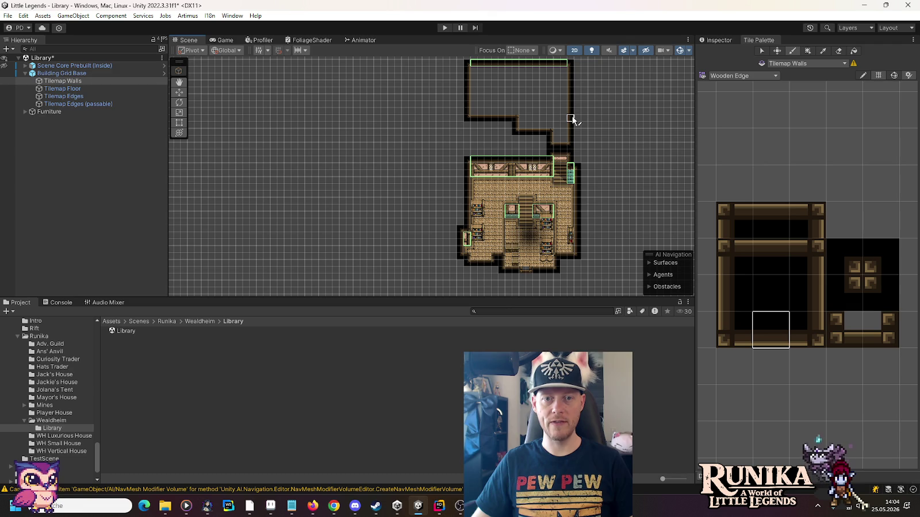
{"action": "left_click_drag", "start_coordinate": [583, 112], "coordinate": [565, 174]}
{"action": "scroll", "coordinate": [567, 184], "scroll_direction": "up", "scroll_amount": 5}
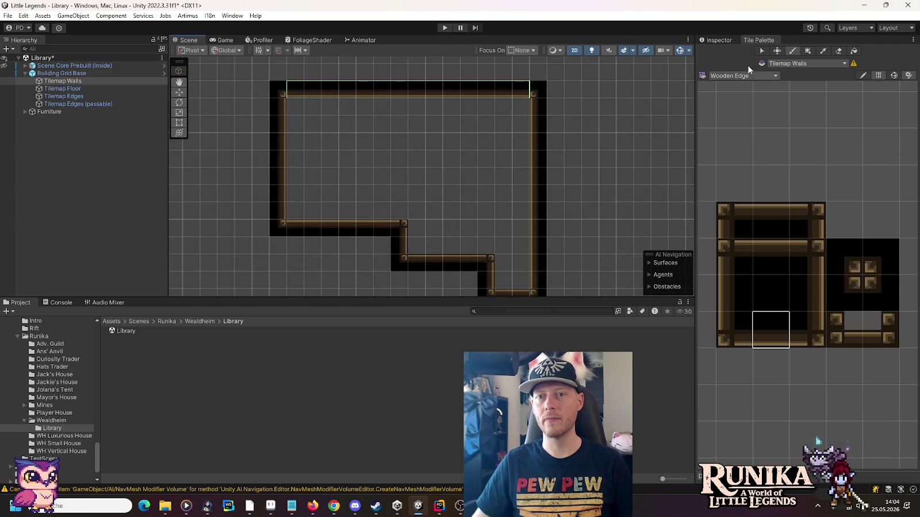
{"action": "left_click", "coordinate": [123, 103]}
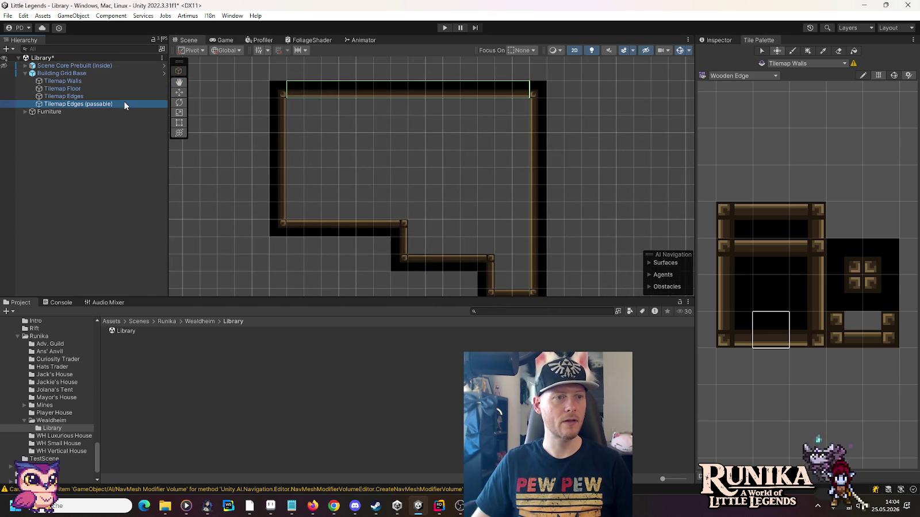
{"action": "left_click", "coordinate": [126, 98]}
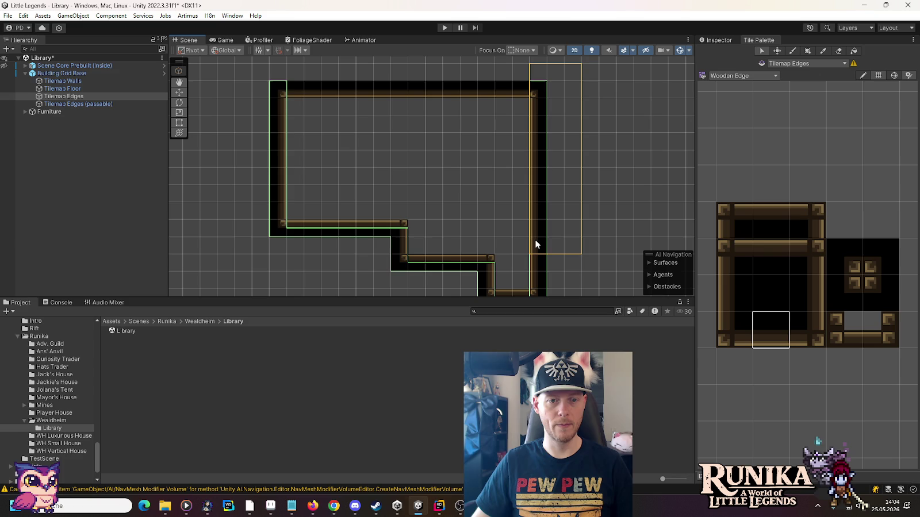
- Shift the right wall one cell right and reselect Wooden Edge tiles on Tilemap Edges
{"action": "left_click_drag", "start_coordinate": [535, 244], "coordinate": [548, 235]}
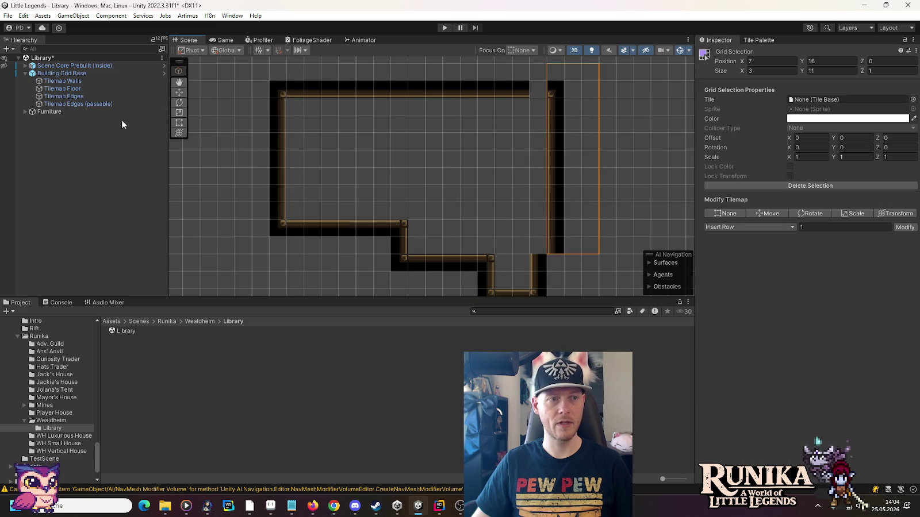
{"action": "left_click", "coordinate": [92, 94]}
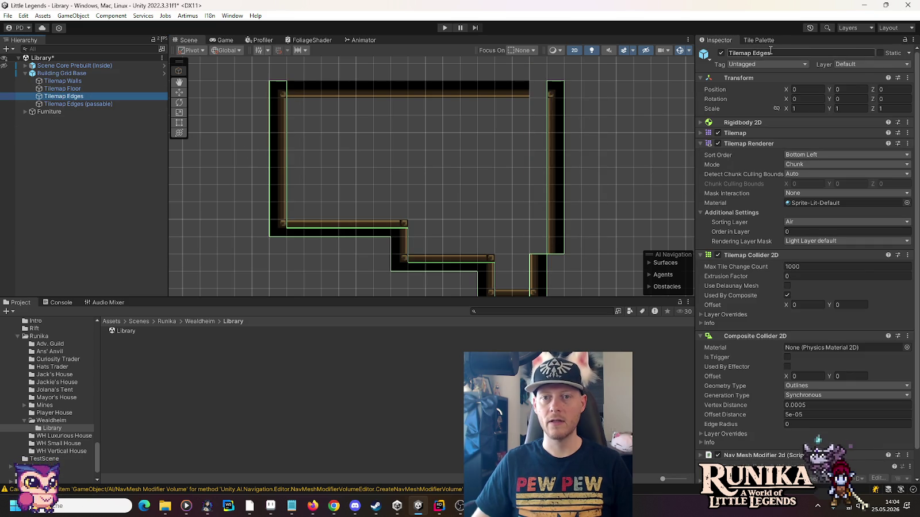
{"action": "left_click", "coordinate": [758, 39]}
{"action": "left_click", "coordinate": [743, 257]}
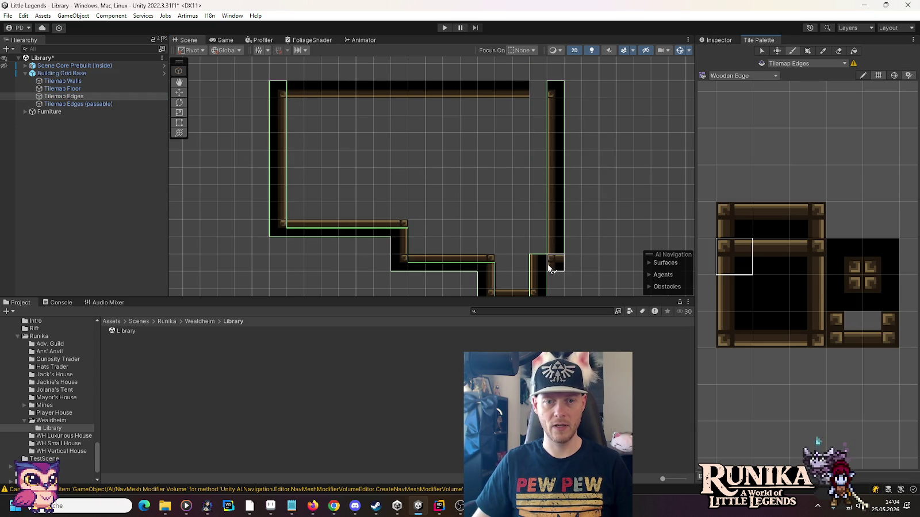
{"action": "left_click", "coordinate": [870, 294]}
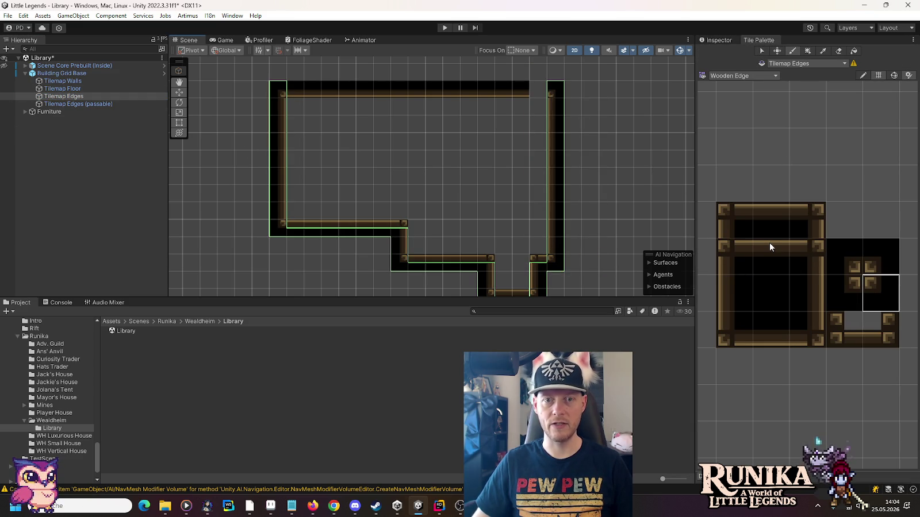
{"action": "left_click", "coordinate": [775, 313]}
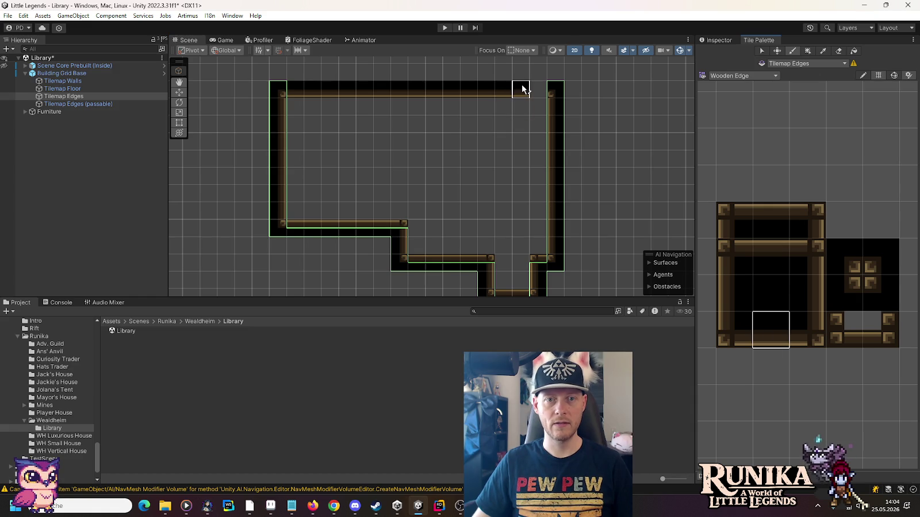
{"action": "scroll", "coordinate": [511, 115], "scroll_direction": "down", "scroll_amount": 3}
{"action": "scroll", "coordinate": [608, 156], "scroll_direction": "down", "scroll_amount": 3}
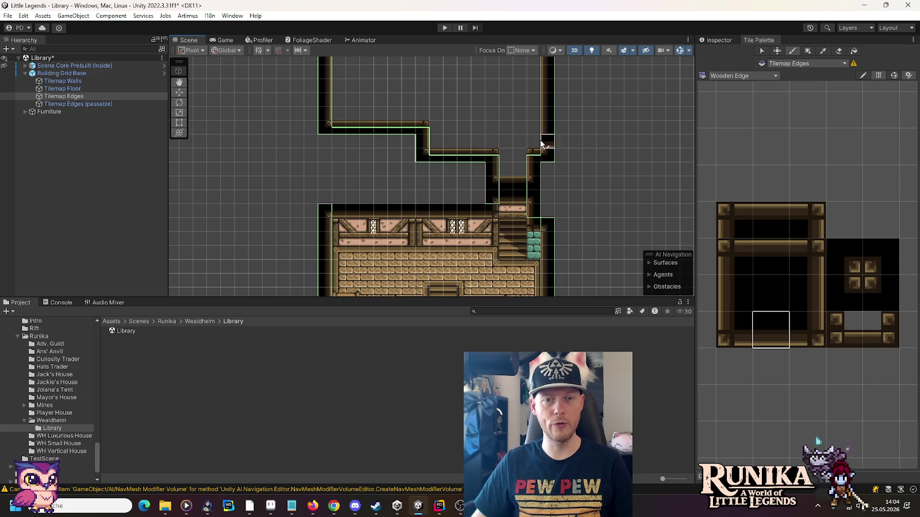
{"action": "scroll", "coordinate": [530, 131], "scroll_direction": "up", "scroll_amount": 1}
- Erase two tiles at the right wall's bottom and replace them with left-edge and top-left corner tiles
{"action": "left_click", "coordinate": [838, 51]}
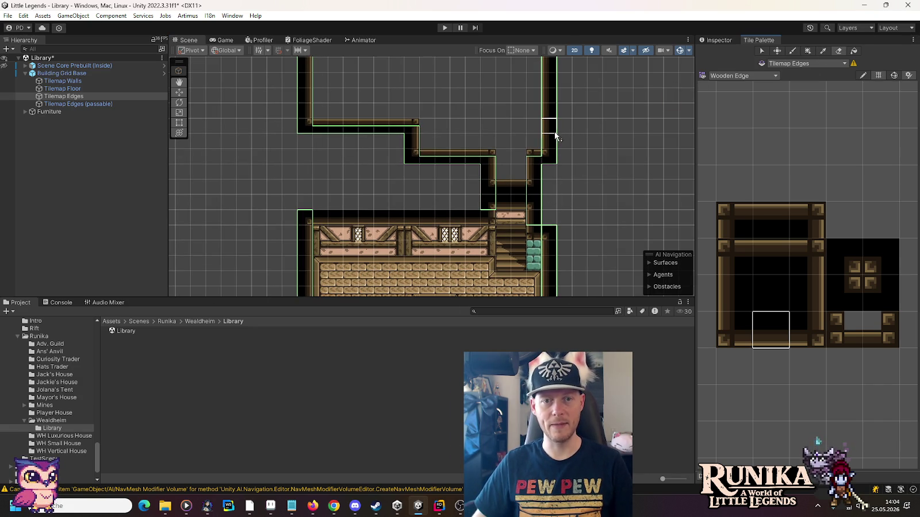
{"action": "left_click_drag", "start_coordinate": [549, 140], "coordinate": [554, 157]}
{"action": "left_click", "coordinate": [734, 294]}
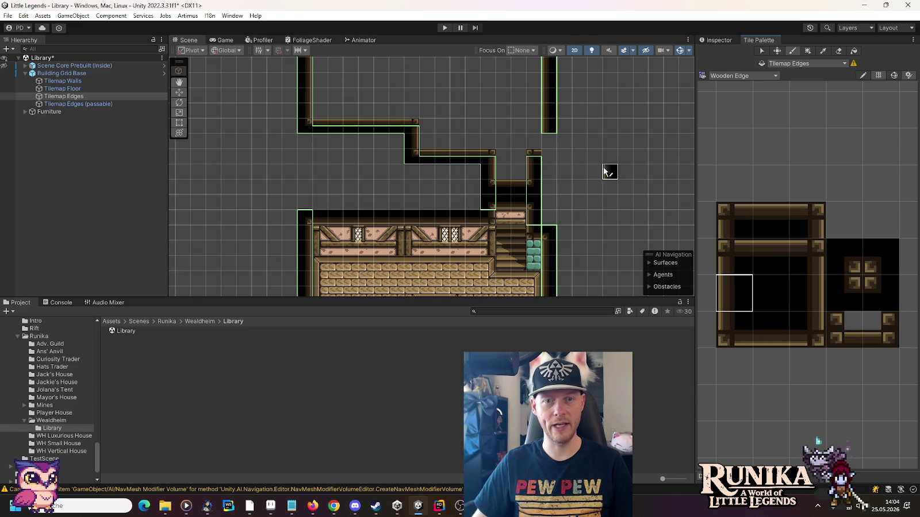
{"action": "left_click", "coordinate": [536, 144]}
{"action": "left_click", "coordinate": [724, 255]}
{"action": "left_click", "coordinate": [539, 129]}
{"action": "left_click", "coordinate": [869, 286]}
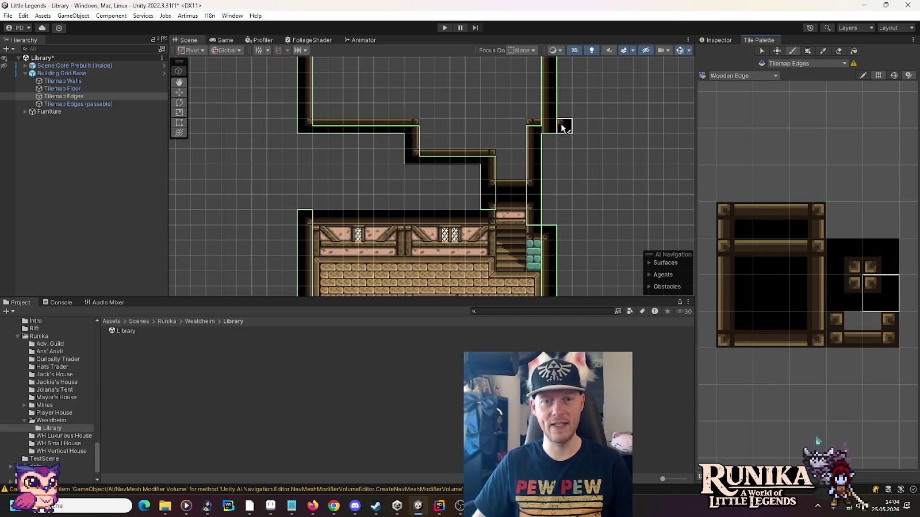
{"action": "scroll", "coordinate": [601, 123], "scroll_direction": "down", "scroll_amount": 4}
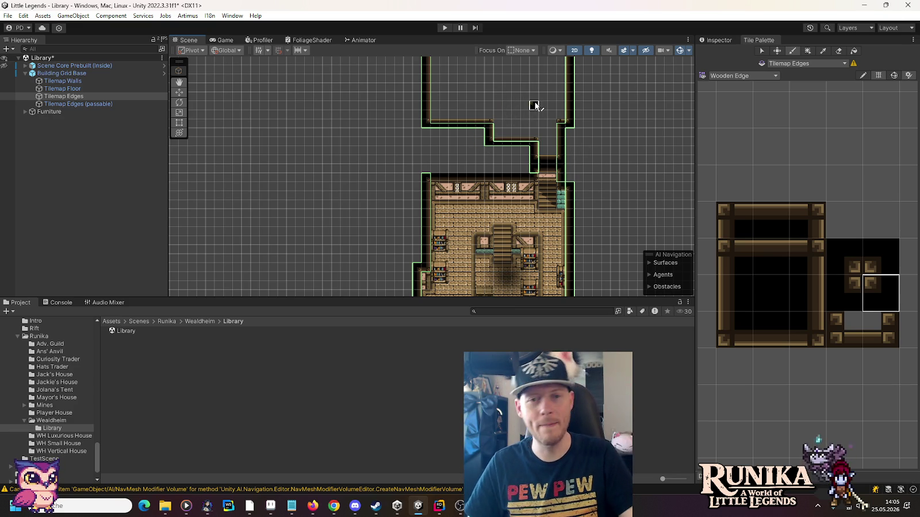
{"action": "left_click_drag", "start_coordinate": [534, 105], "coordinate": [533, 161]}
{"action": "scroll", "coordinate": [533, 161], "scroll_direction": "up", "scroll_amount": 4}
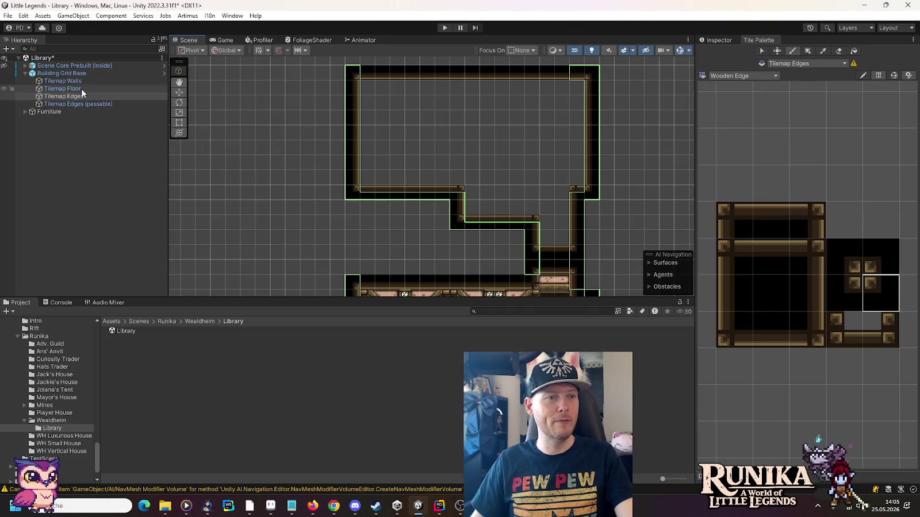
{"action": "left_click", "coordinate": [80, 90]}
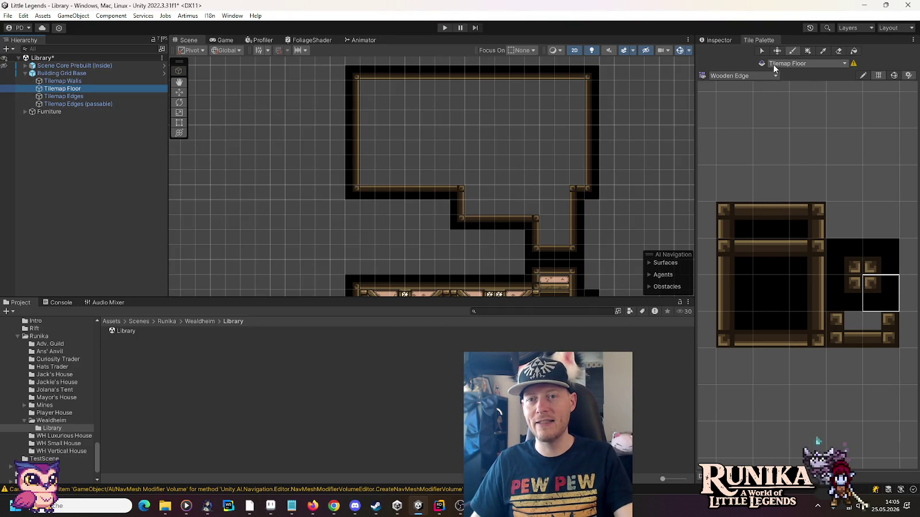
- Load the WoodenStairs palette and pick stair tiles for the passage
{"action": "left_click", "coordinate": [748, 75]}
{"action": "left_click", "coordinate": [770, 212]}
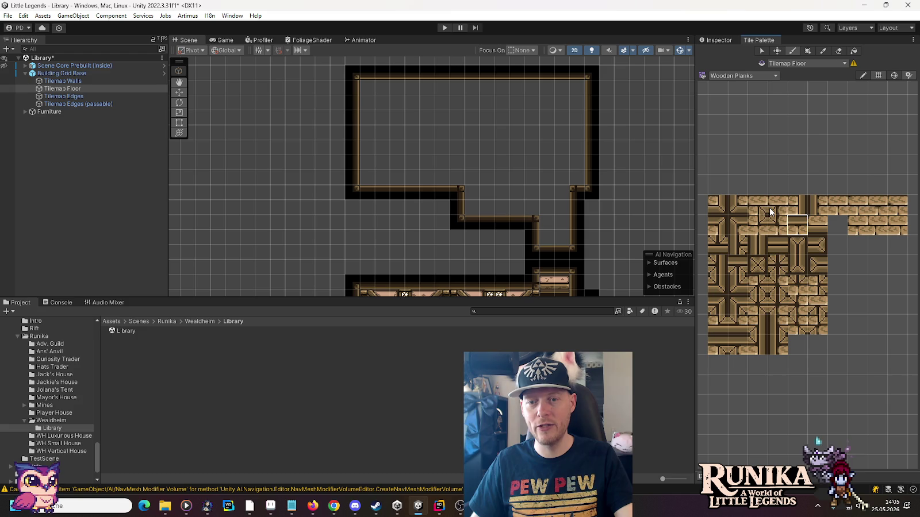
{"action": "left_click", "coordinate": [747, 76]}
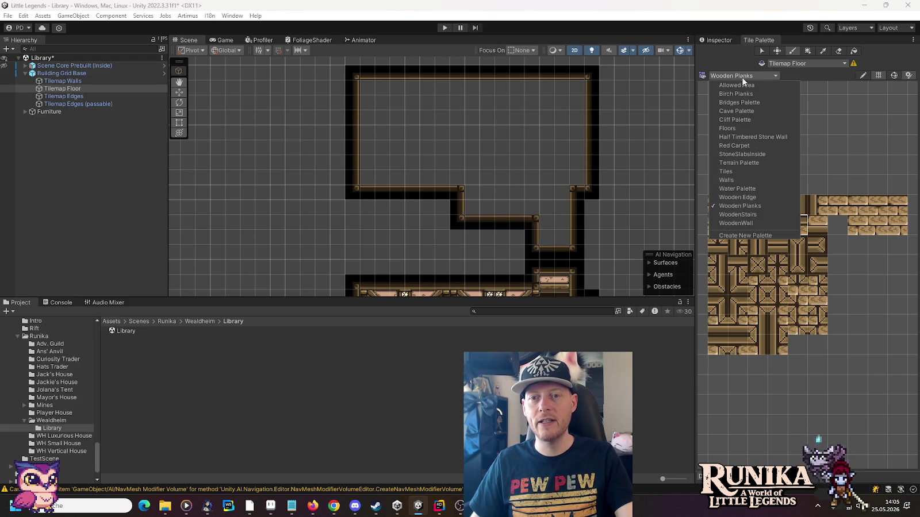
{"action": "left_click", "coordinate": [755, 215]}
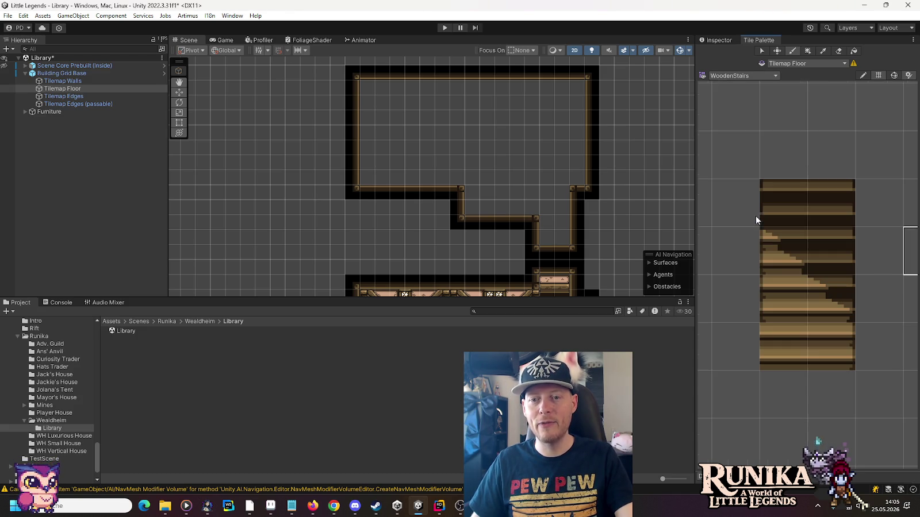
{"action": "left_click", "coordinate": [816, 352]}
{"action": "left_click", "coordinate": [767, 283]}
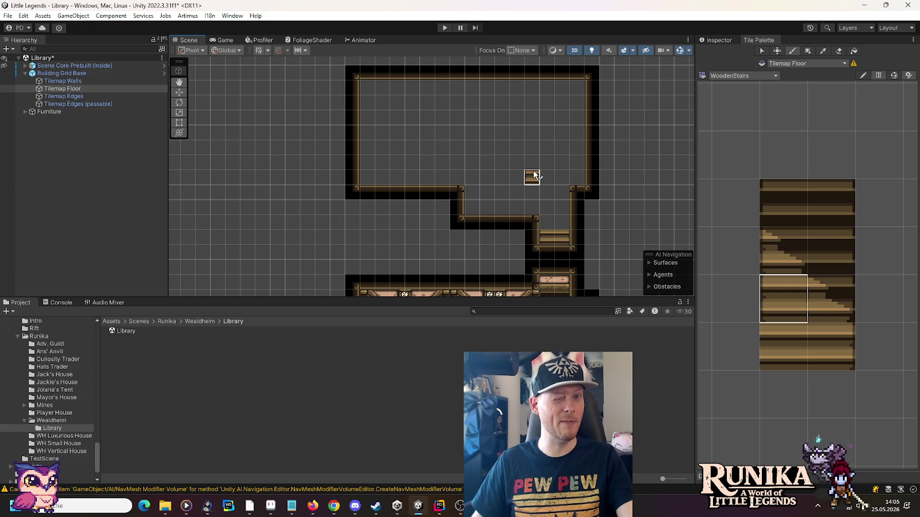
{"action": "left_click", "coordinate": [747, 75]}
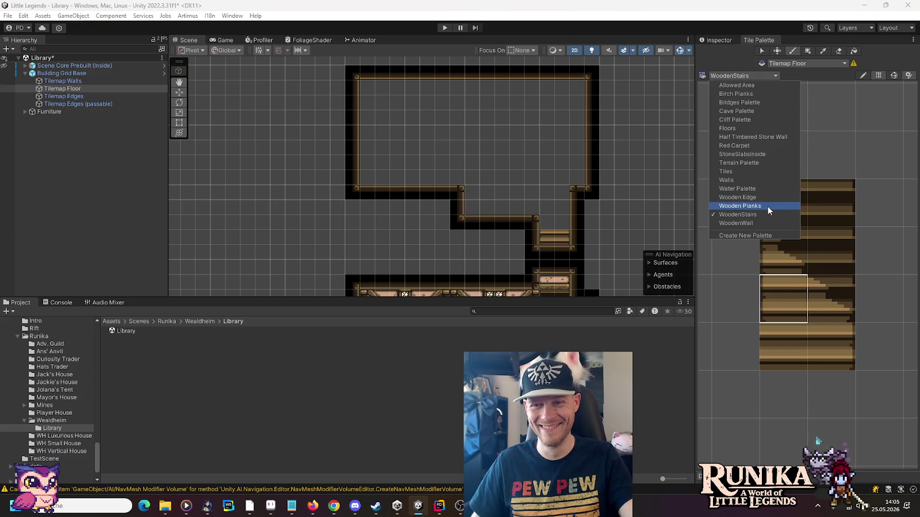
- From the Wooden Planks palette, place plank trim tiles near the stairs and along the stepped wall corners
{"action": "left_click", "coordinate": [767, 205]}
{"action": "left_click", "coordinate": [717, 205]}
{"action": "left_click", "coordinate": [562, 222]}
{"action": "left_click", "coordinate": [816, 225]}
{"action": "left_click", "coordinate": [553, 223]}
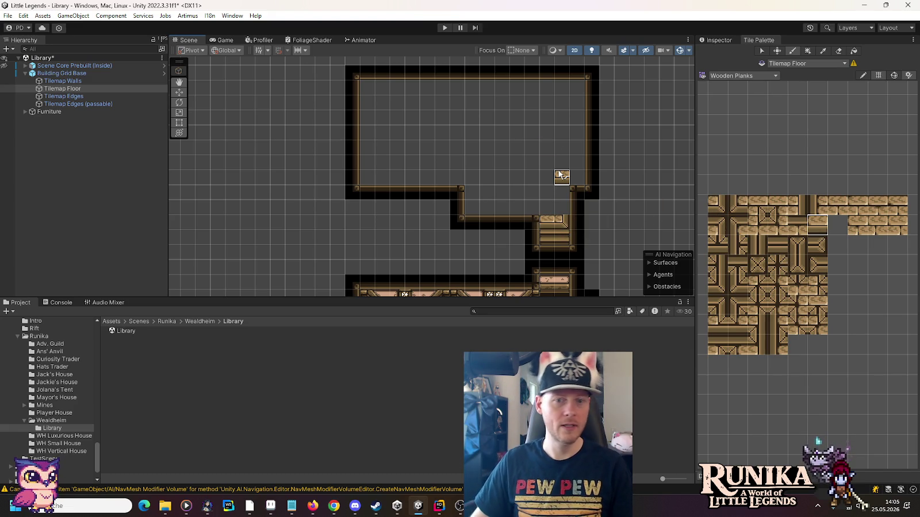
{"action": "left_click", "coordinate": [818, 205]}
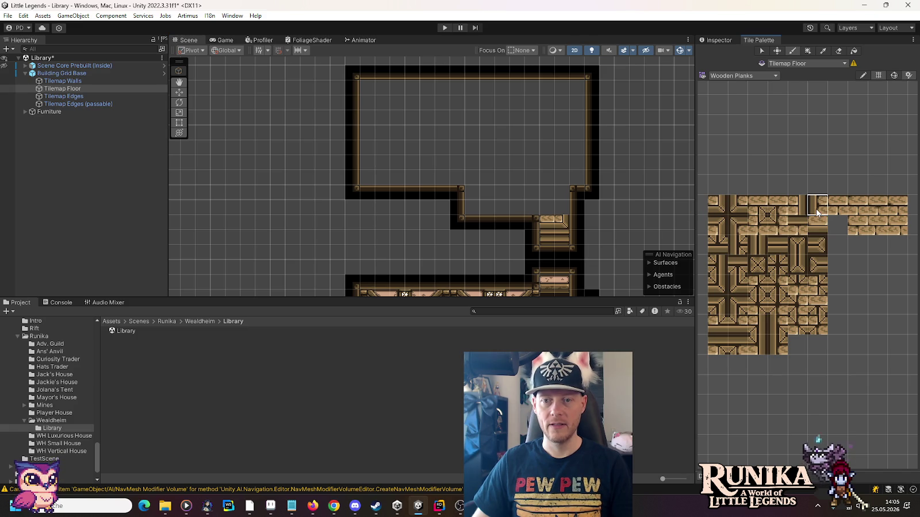
{"action": "left_click", "coordinate": [474, 207]}
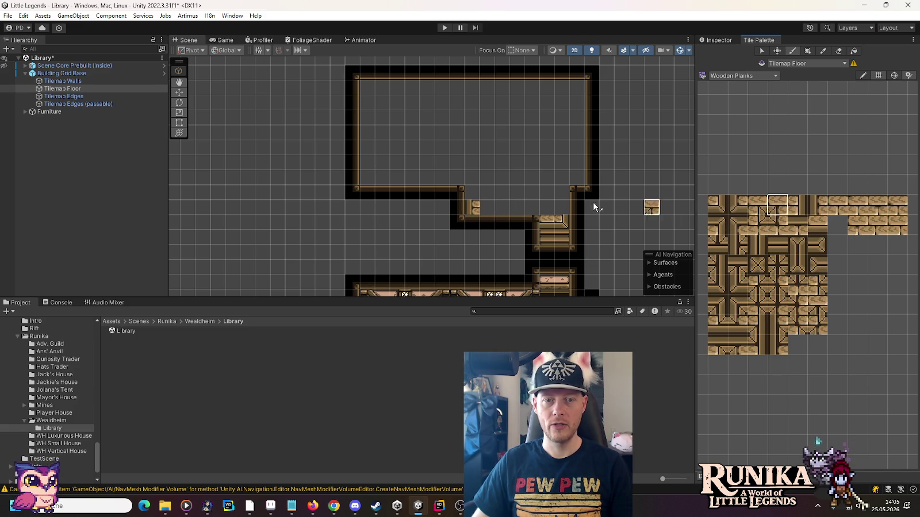
{"action": "left_click", "coordinate": [473, 193]}
{"action": "left_click", "coordinate": [775, 207]}
{"action": "left_click", "coordinate": [761, 210]}
{"action": "left_click", "coordinate": [562, 192]}
{"action": "left_click", "coordinate": [561, 210]}
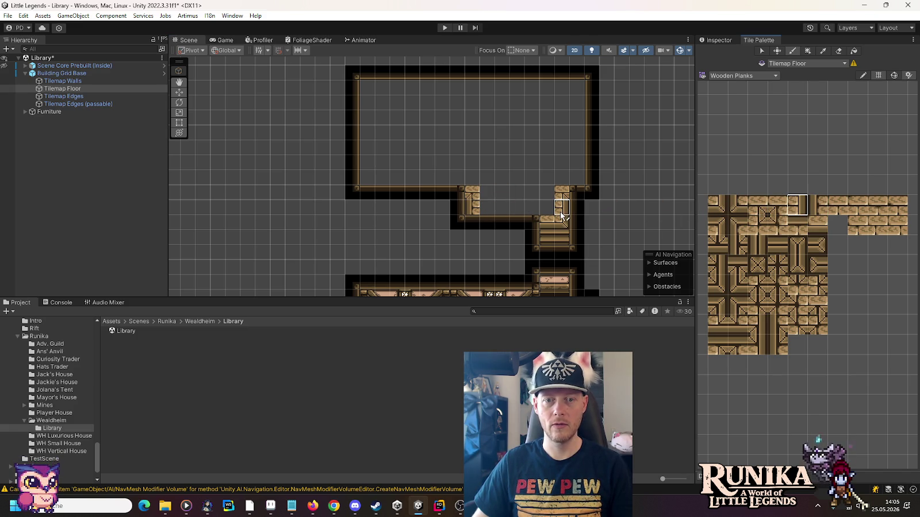
- Paint plank edges up the right wall, across the top wall, and down the left inner wall
{"action": "left_click", "coordinate": [796, 207]}
{"action": "left_click_drag", "start_coordinate": [579, 184], "coordinate": [578, 149]}
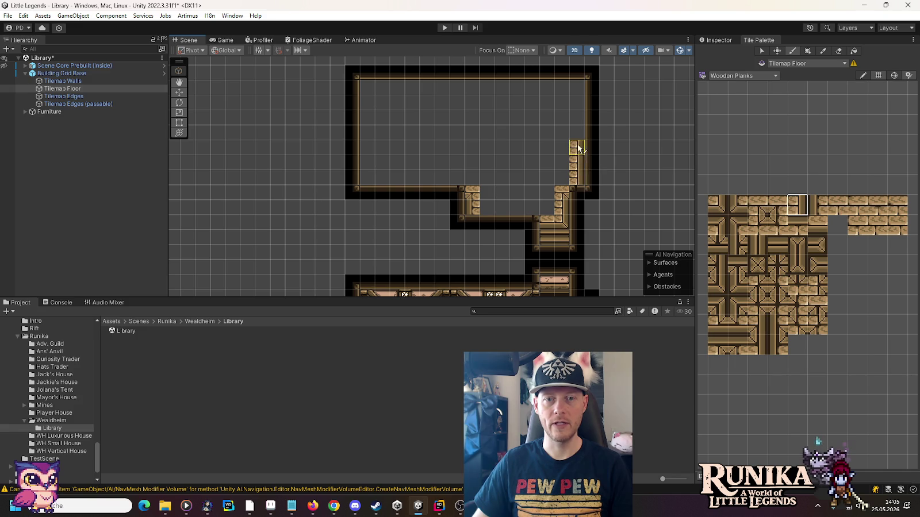
{"action": "left_click", "coordinate": [717, 227]}
{"action": "left_click", "coordinate": [573, 116]}
{"action": "left_click", "coordinate": [797, 225]}
{"action": "left_click_drag", "start_coordinate": [573, 122], "coordinate": [386, 127]}
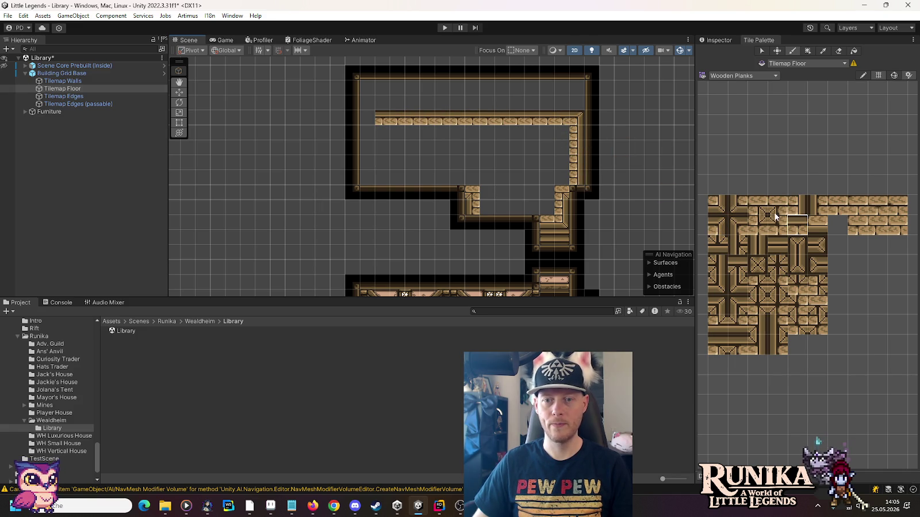
{"action": "left_click", "coordinate": [366, 120]}
{"action": "left_click", "coordinate": [817, 205]}
{"action": "left_click_drag", "start_coordinate": [370, 128], "coordinate": [374, 179]}
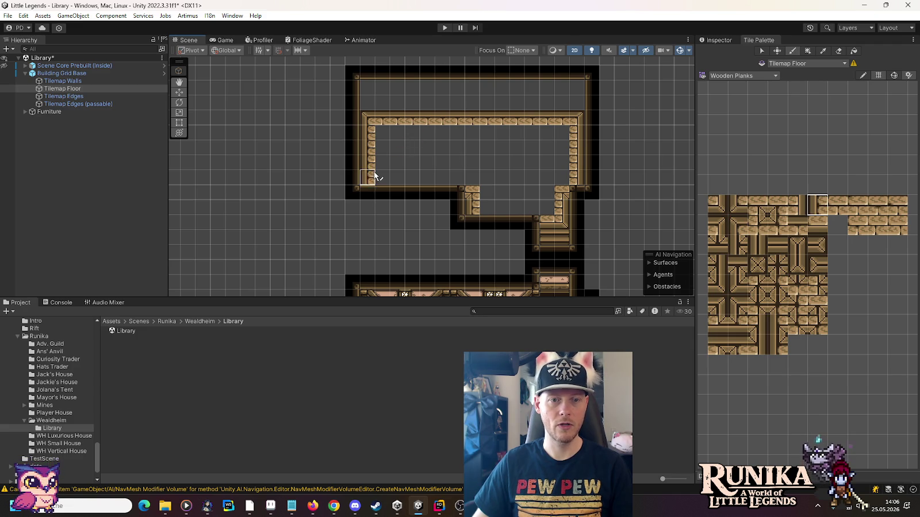
- Box-fill the room's interior with the plain plank floor tile
{"action": "left_click", "coordinate": [823, 50]}
{"action": "left_click", "coordinate": [837, 209]}
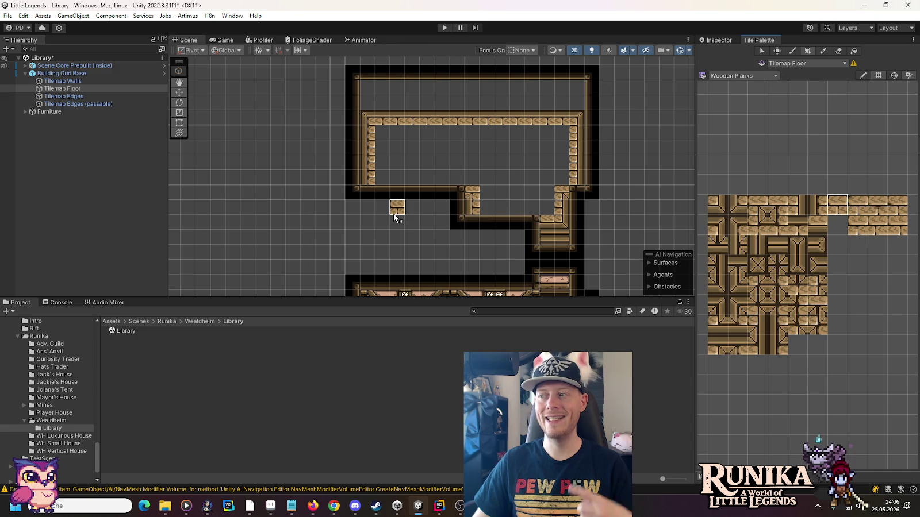
{"action": "mouse_move", "coordinate": [378, 128]}
{"action": "left_mouse_down"}
{"action": "mouse_move", "coordinate": [557, 171]}
{"action": "mouse_move", "coordinate": [540, 212]}
{"action": "mouse_move", "coordinate": [488, 213]}
{"action": "left_mouse_up"}
- Target Tilemap Walls and check the library reference artwork before returning to the scene
{"action": "left_click", "coordinate": [76, 81]}
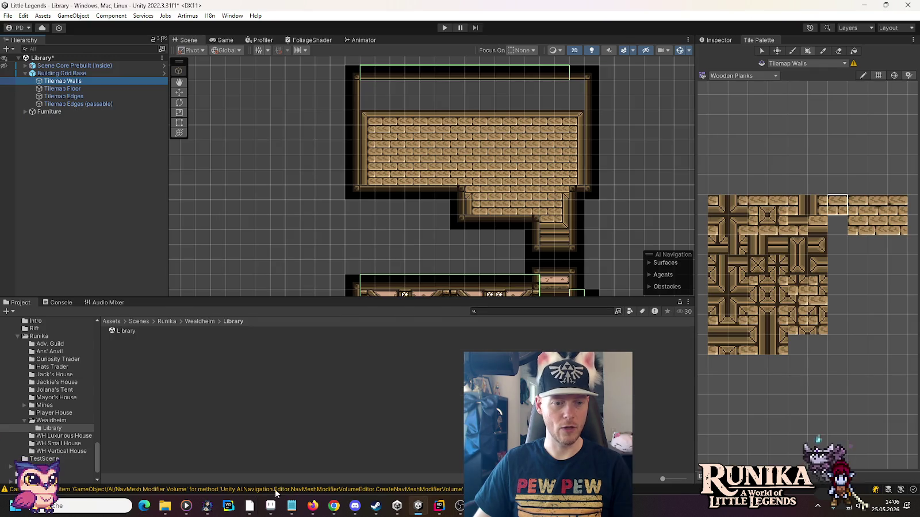
{"action": "left_click", "coordinate": [270, 506]}
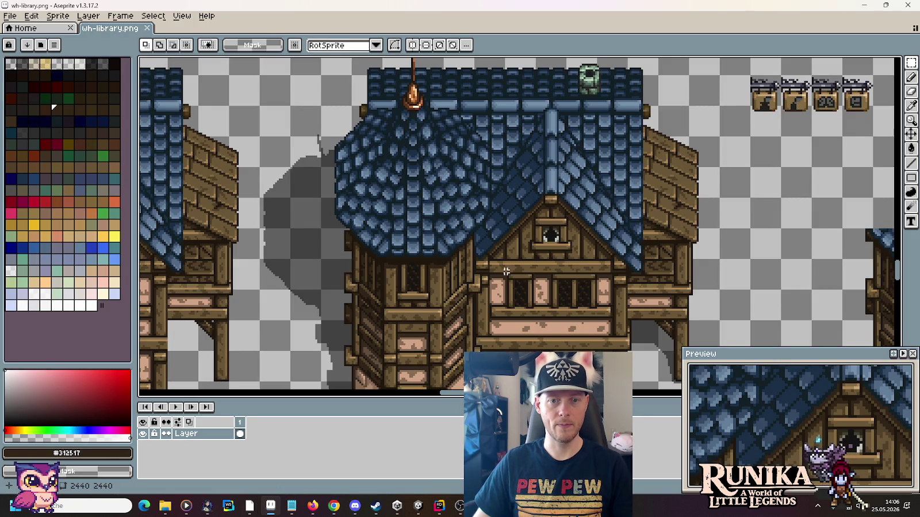
{"action": "left_click", "coordinate": [418, 506]}
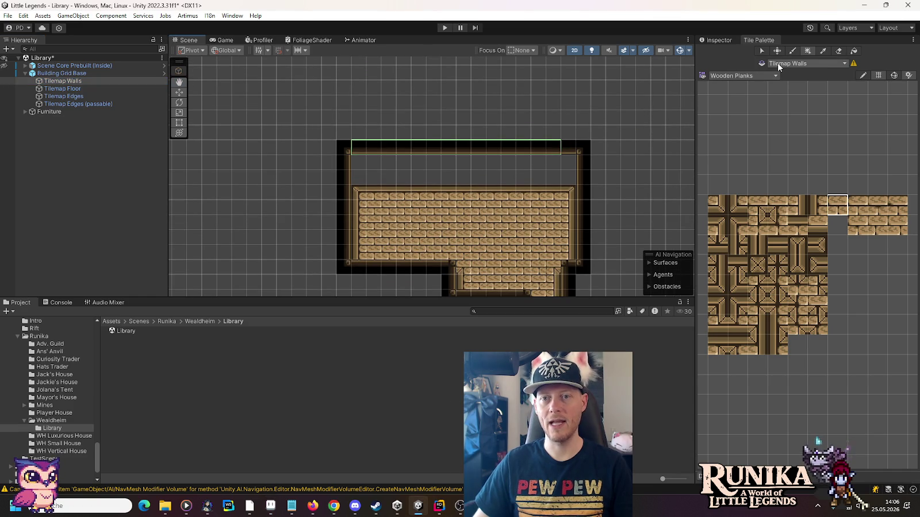
- Paint 1x2 WoodenWall blocks in the top-left and top-right corners of the back wall
{"action": "left_click", "coordinate": [778, 63]}
{"action": "left_click", "coordinate": [735, 80]}
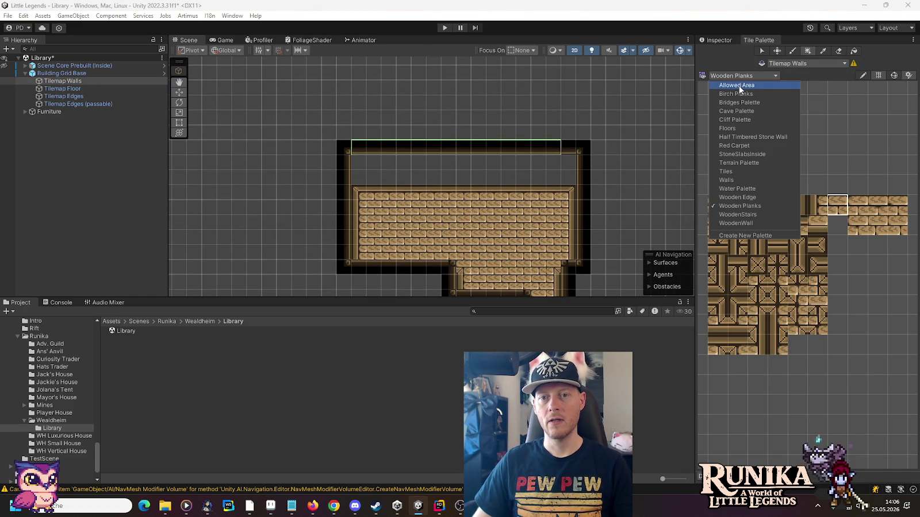
{"action": "left_click", "coordinate": [758, 221]}
{"action": "left_click_drag", "start_coordinate": [736, 238], "coordinate": [737, 264]}
{"action": "left_click", "coordinate": [358, 168]}
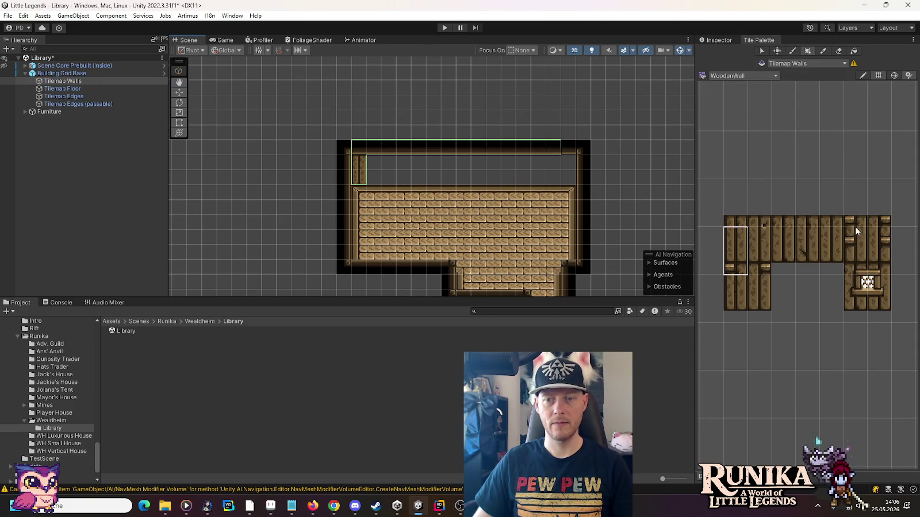
{"action": "left_click_drag", "start_coordinate": [831, 239], "coordinate": [831, 262]}
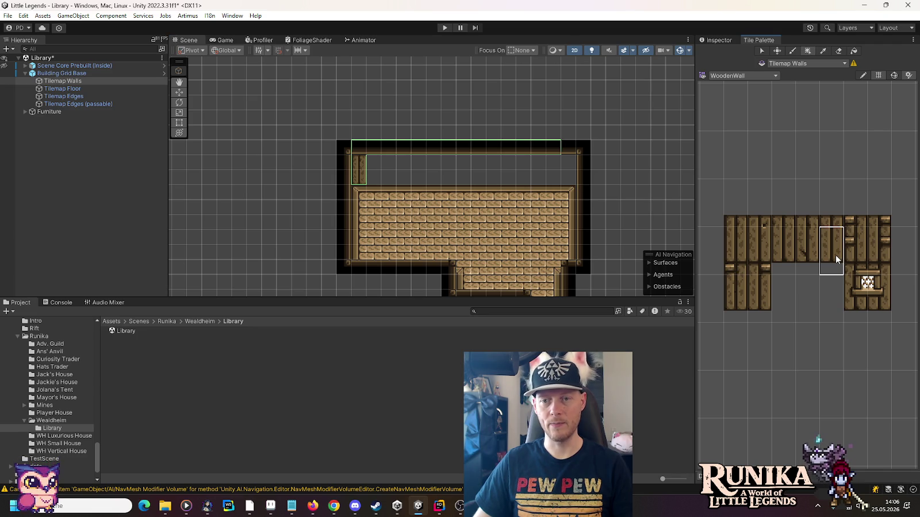
{"action": "left_click", "coordinate": [572, 181]}
- Paint two two-tile shelves along the back wall, then select a block of plain wall tiles
{"action": "scroll", "coordinate": [501, 181], "scroll_direction": "up", "scroll_amount": 3}
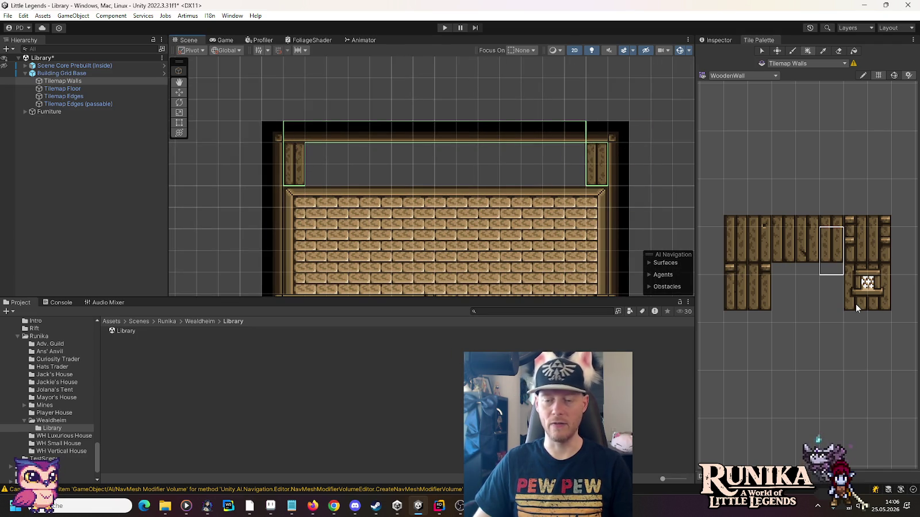
{"action": "left_click_drag", "start_coordinate": [861, 304], "coordinate": [868, 305]}
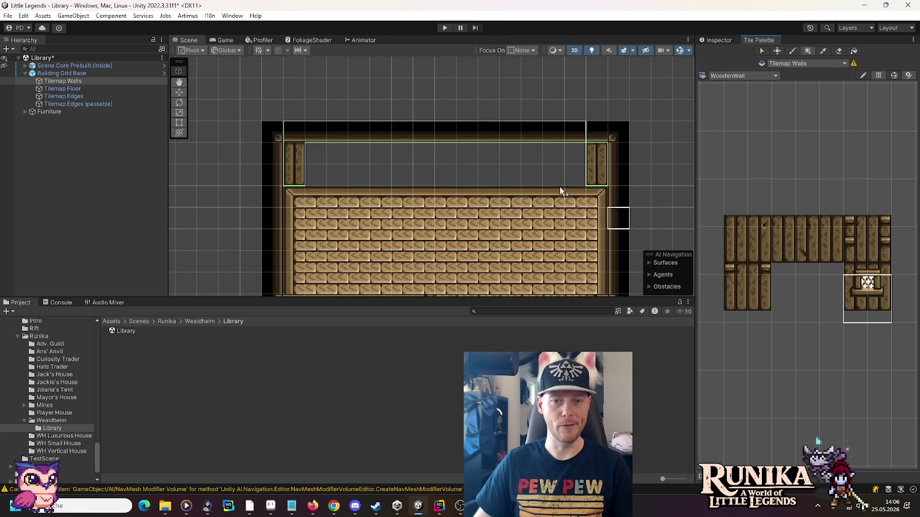
{"action": "left_click", "coordinate": [868, 310]}
{"action": "left_click", "coordinate": [857, 311]}
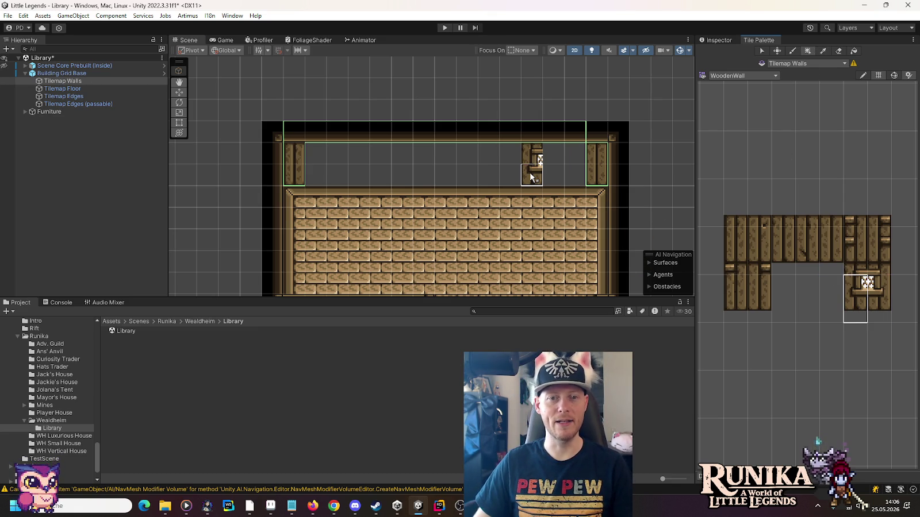
{"action": "left_click", "coordinate": [519, 174]}
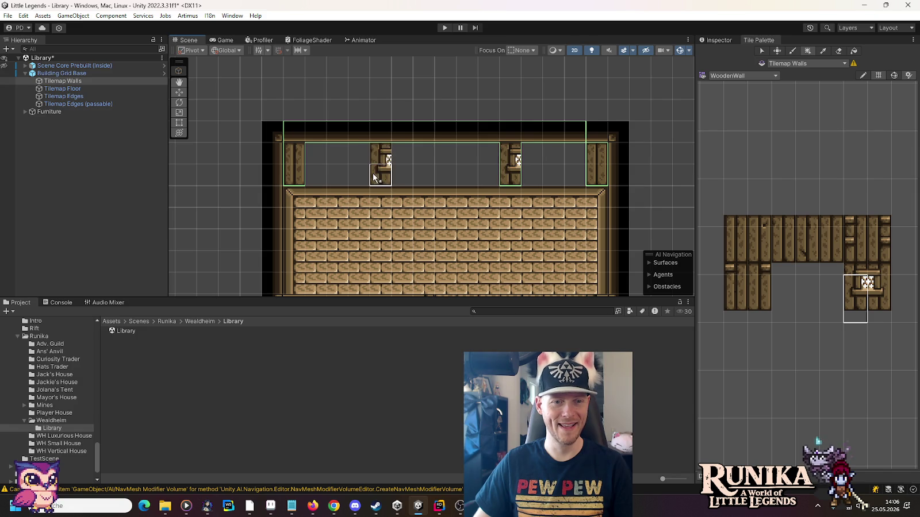
{"action": "left_click", "coordinate": [368, 173]}
{"action": "left_click", "coordinate": [886, 316]}
{"action": "left_click", "coordinate": [538, 174]}
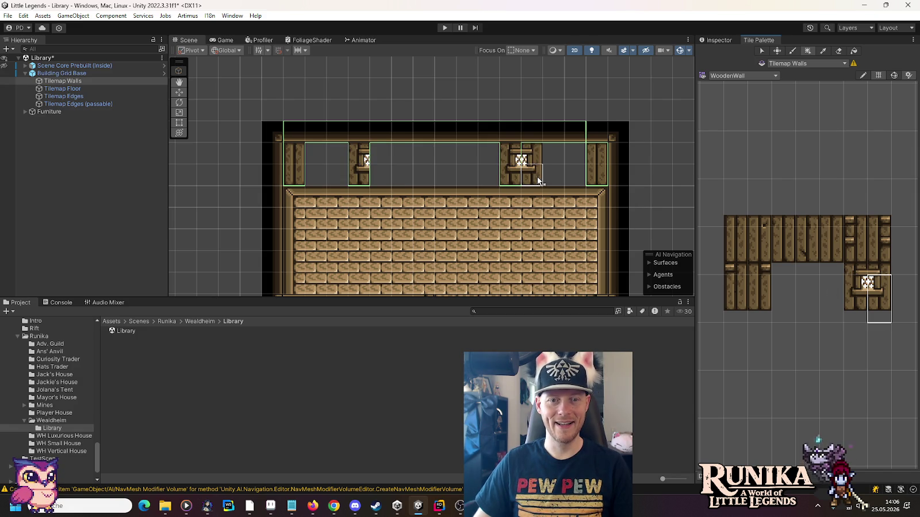
{"action": "left_click", "coordinate": [381, 178]}
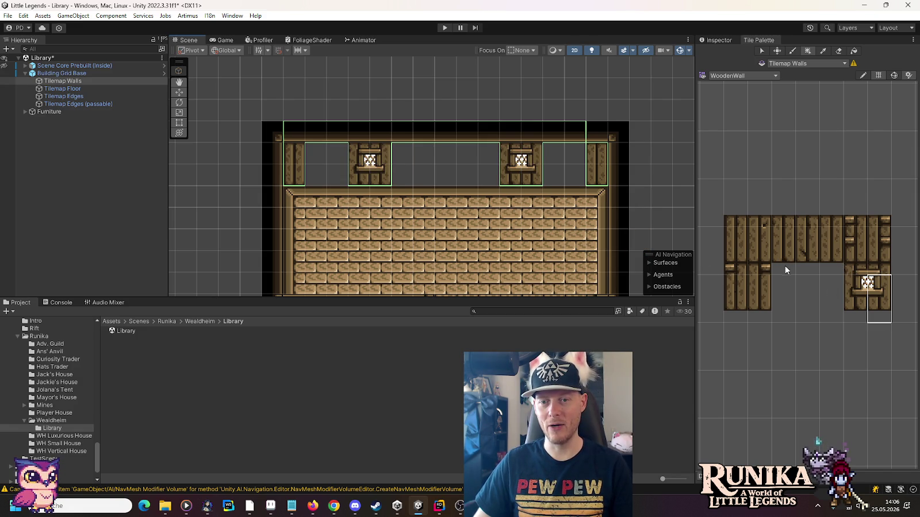
{"action": "left_click_drag", "start_coordinate": [782, 266], "coordinate": [833, 236]}
{"action": "mouse_move", "coordinate": [759, 239]}
{"action": "left_mouse_down"}
{"action": "mouse_move", "coordinate": [763, 266]}
{"action": "mouse_move", "coordinate": [828, 263]}
{"action": "left_mouse_up"}
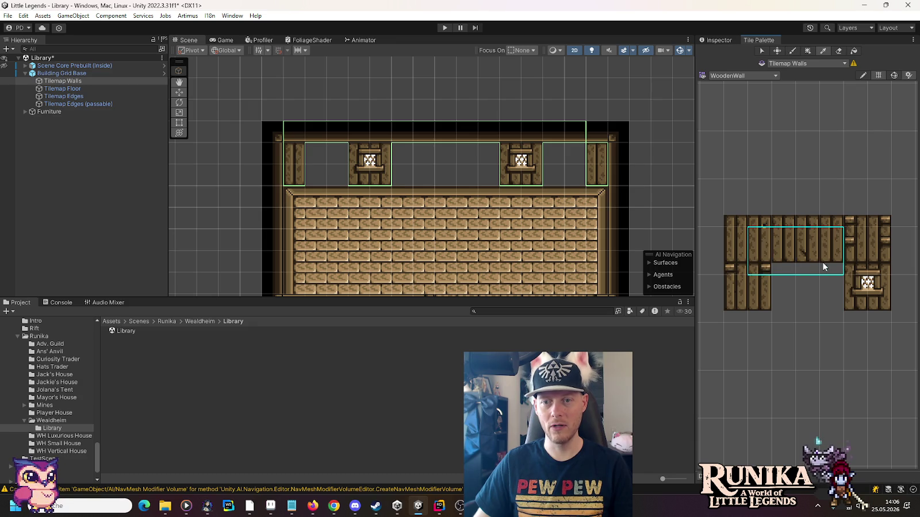
- Fill the wall gaps between and beside the shelves with wooden plank wall tiles
{"action": "left_click", "coordinate": [474, 180]}
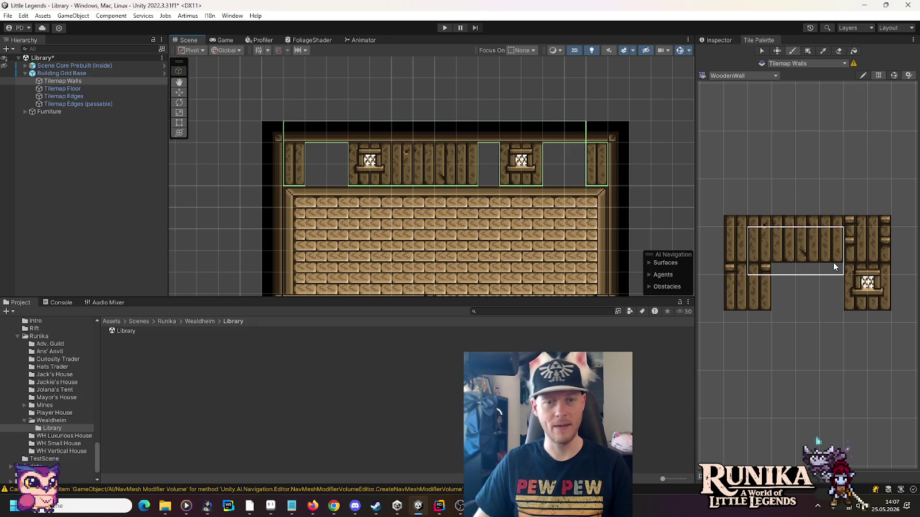
{"action": "left_click_drag", "start_coordinate": [733, 288], "coordinate": [734, 311]}
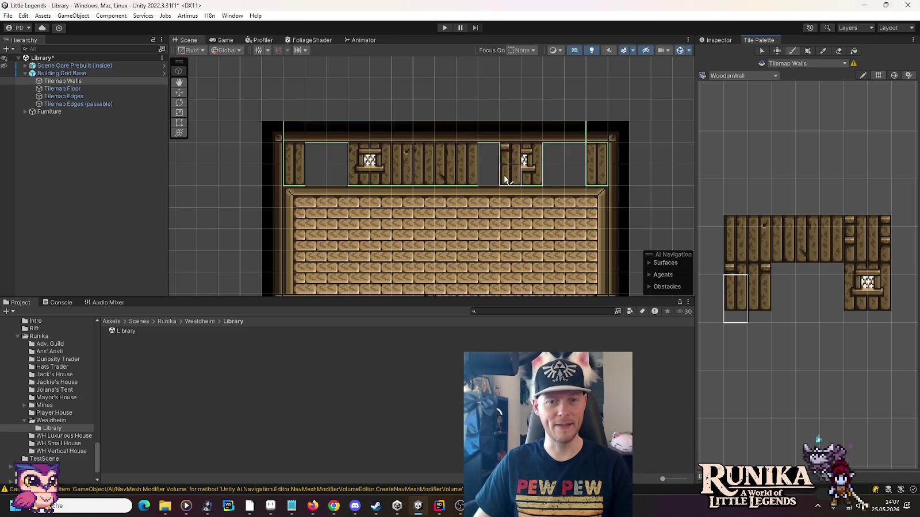
{"action": "left_click", "coordinate": [489, 170]}
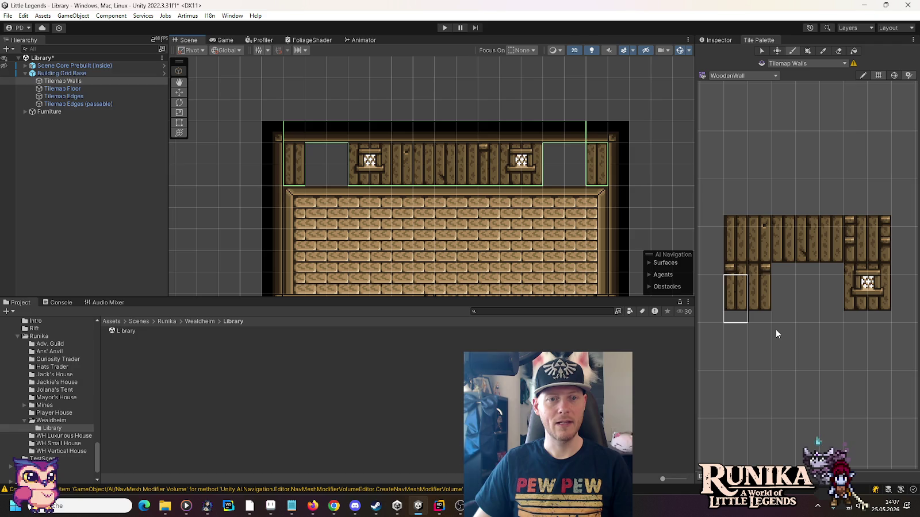
{"action": "left_click_drag", "start_coordinate": [762, 306], "coordinate": [760, 286]}
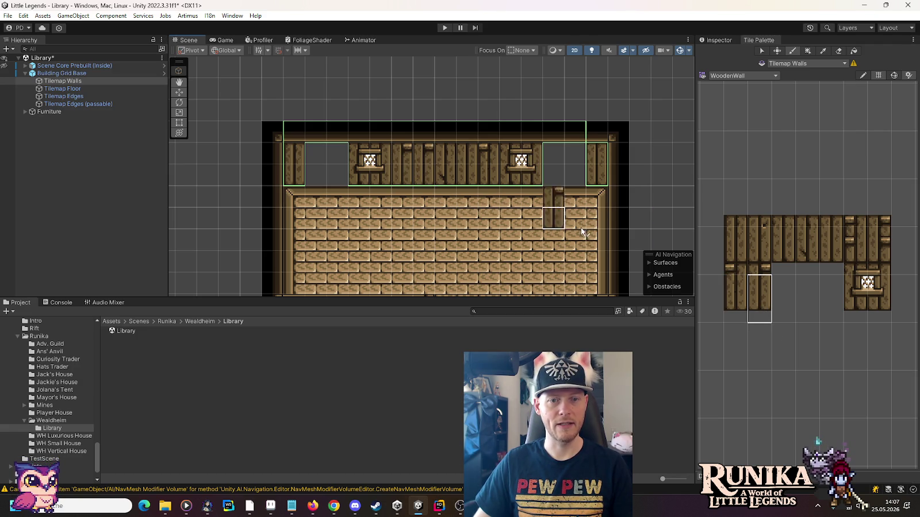
{"action": "left_click_drag", "start_coordinate": [783, 240], "coordinate": [789, 259]}
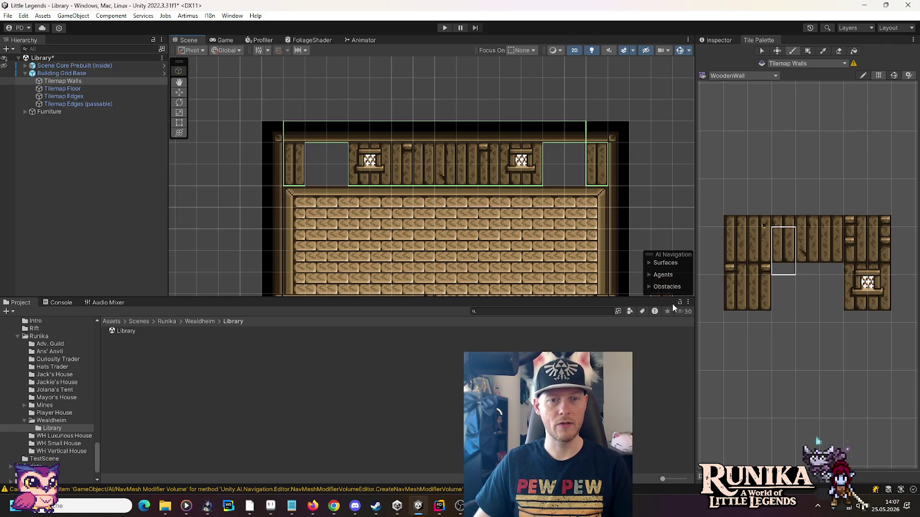
{"action": "mouse_move", "coordinate": [758, 286]}
{"action": "left_mouse_down"}
{"action": "mouse_move", "coordinate": [758, 303]}
{"action": "mouse_move", "coordinate": [736, 287]}
{"action": "left_mouse_up"}
{"action": "left_click", "coordinate": [553, 172]}
{"action": "left_click", "coordinate": [337, 173]}
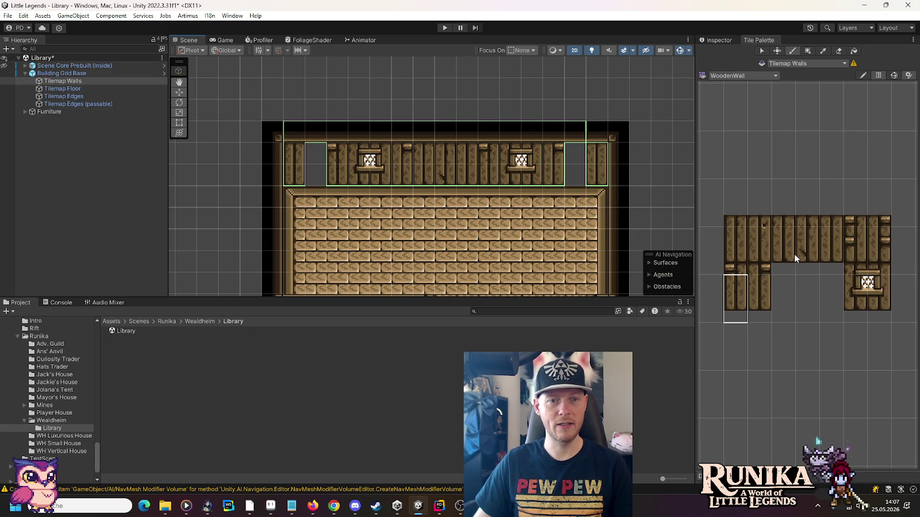
- Fill the remaining far-left slot and the gap by the right window with plank wall pieces
{"action": "left_click_drag", "start_coordinate": [759, 239], "coordinate": [756, 259]}
{"action": "left_click", "coordinate": [316, 167]}
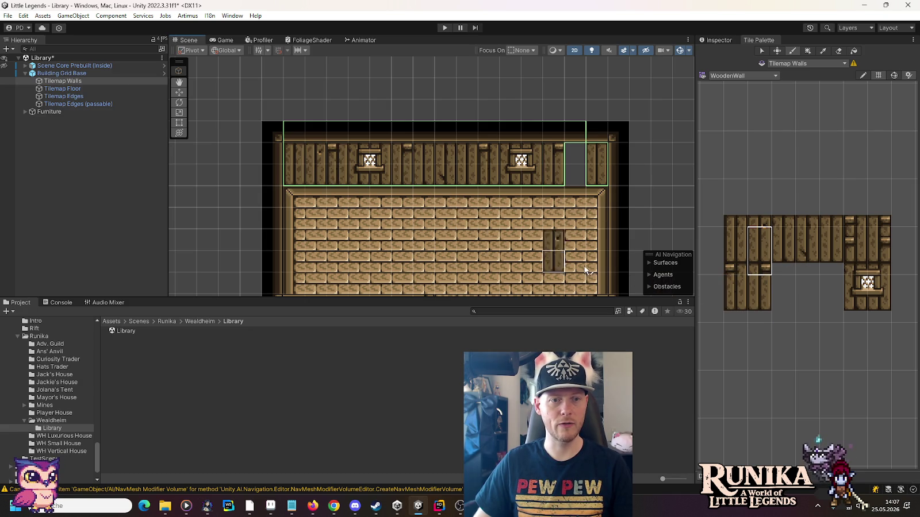
{"action": "left_click_drag", "start_coordinate": [807, 239], "coordinate": [813, 257]}
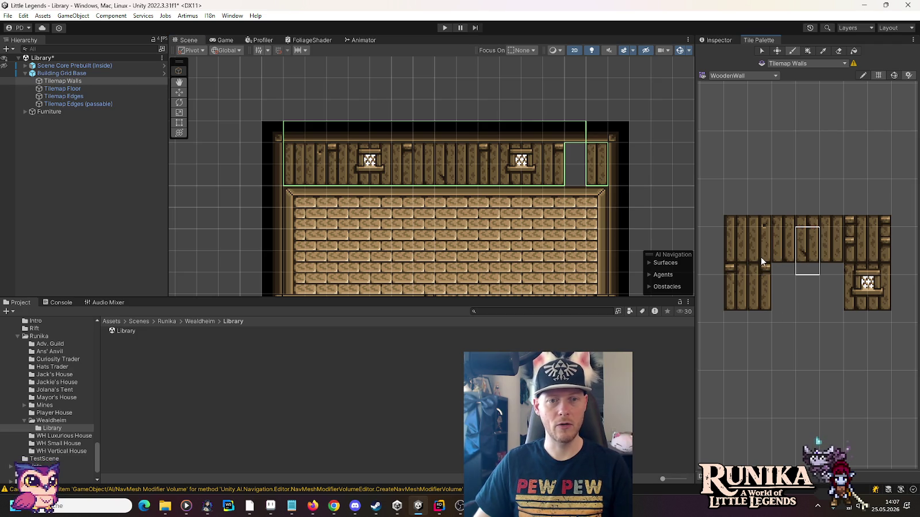
{"action": "left_click_drag", "start_coordinate": [760, 238], "coordinate": [760, 257]}
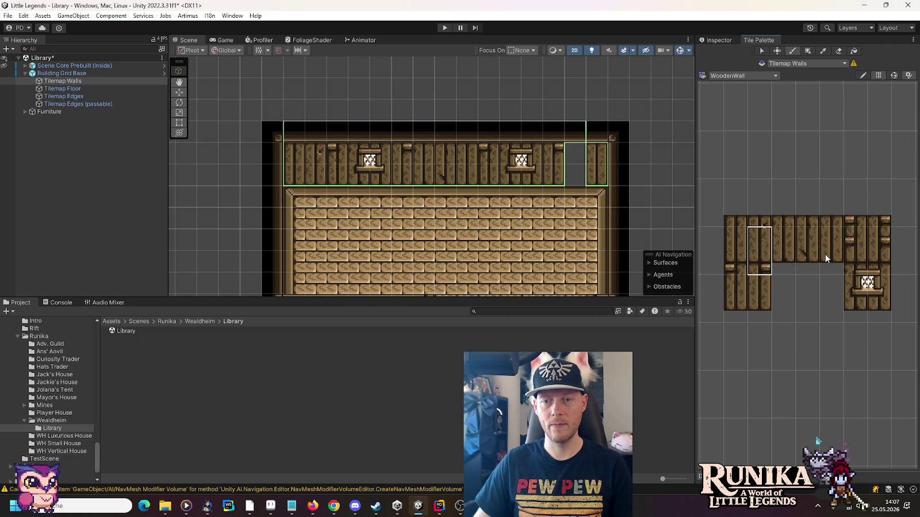
{"action": "left_click_drag", "start_coordinate": [785, 239], "coordinate": [789, 256]}
{"action": "left_click", "coordinate": [575, 173]}
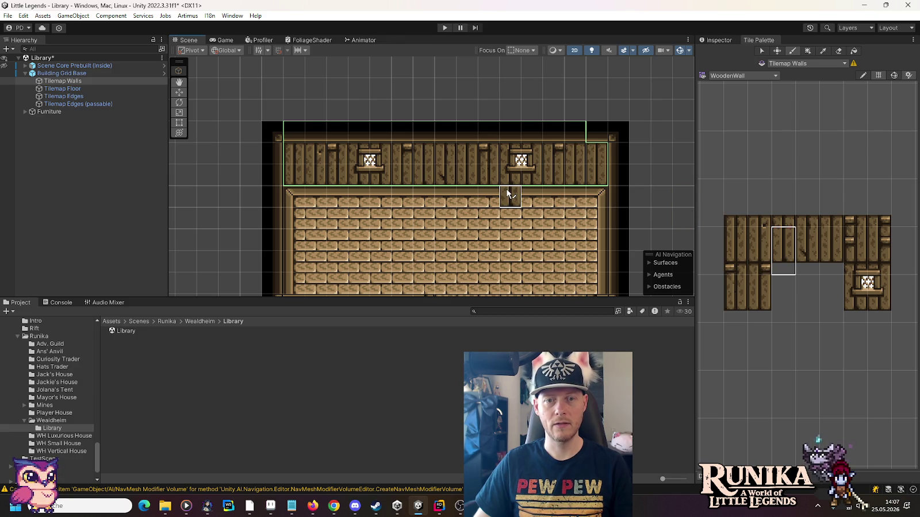
{"action": "left_click", "coordinate": [764, 254]}
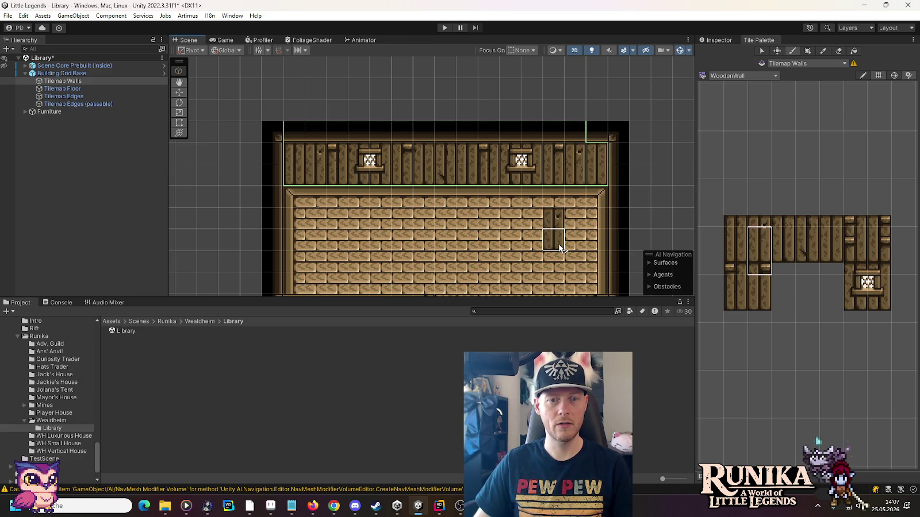
- After checking the reference artwork, cover the left window with plain wooden wall planks
{"action": "scroll", "coordinate": [607, 232], "scroll_direction": "down", "scroll_amount": 1}
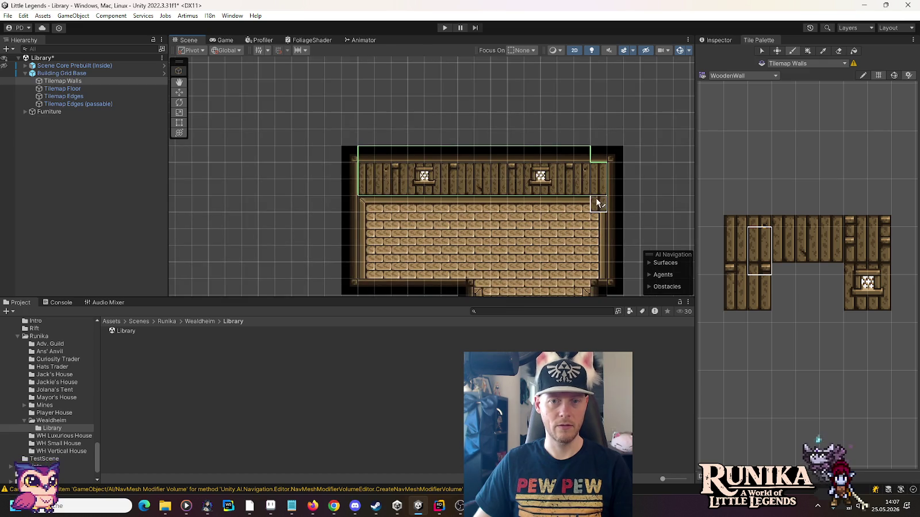
{"action": "left_click", "coordinate": [807, 251]}
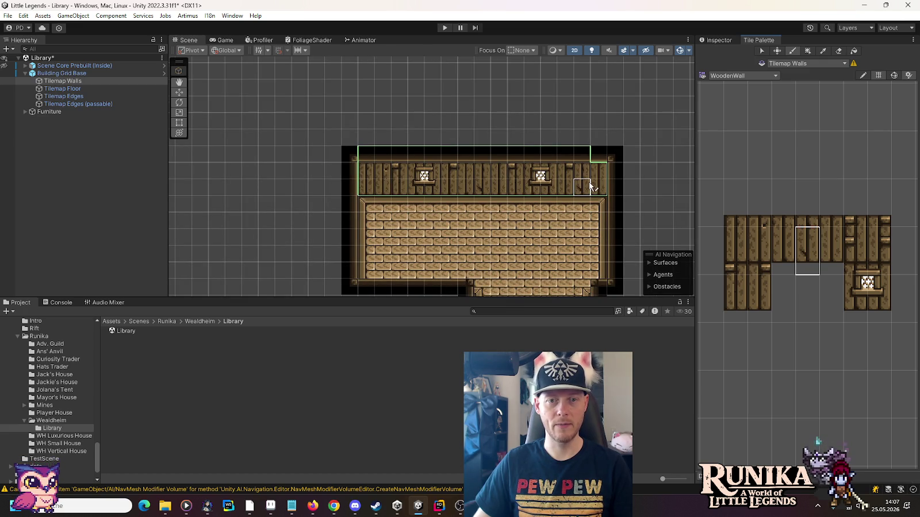
{"action": "left_click_drag", "start_coordinate": [543, 269], "coordinate": [535, 225]}
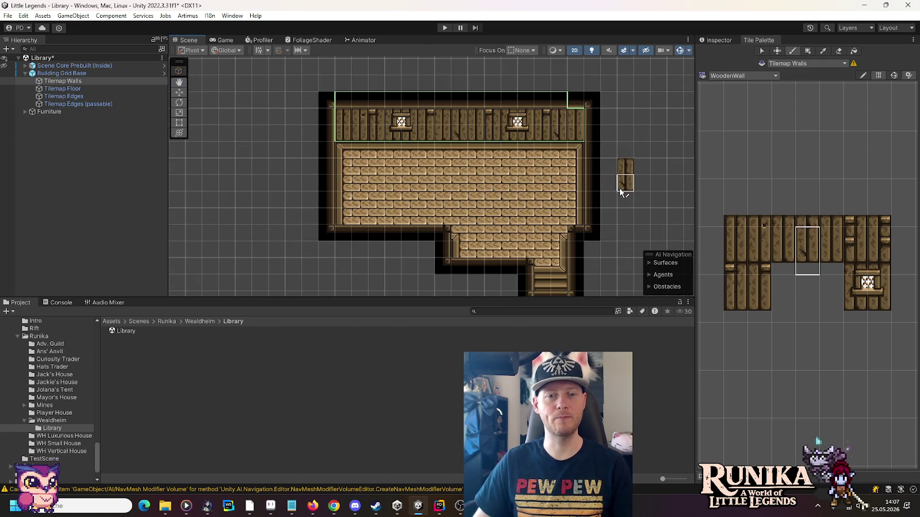
{"action": "scroll", "coordinate": [611, 176], "scroll_direction": "down", "scroll_amount": 3}
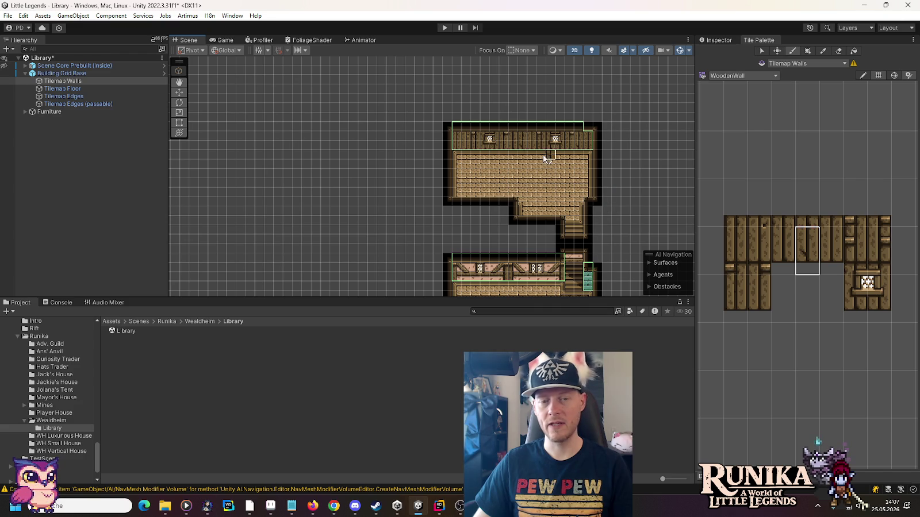
{"action": "key", "text": "alt+Tab"}
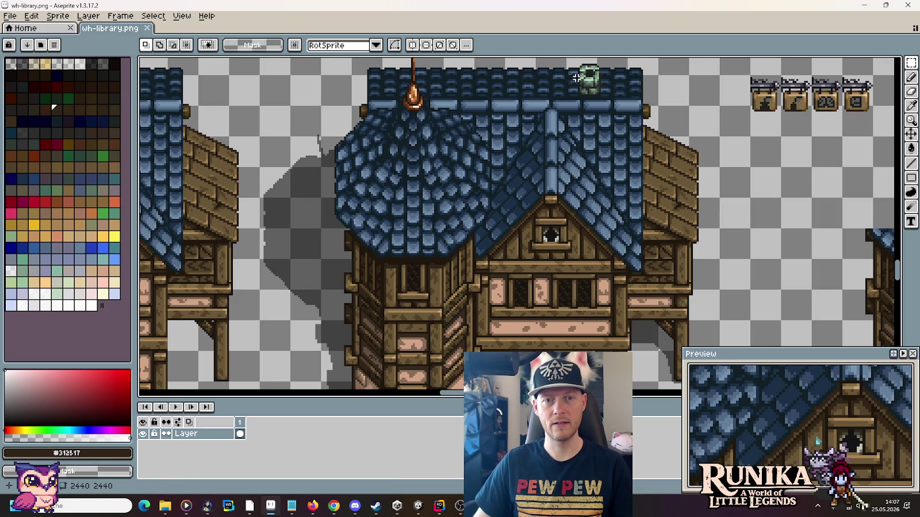
{"action": "key", "text": "alt+Tab"}
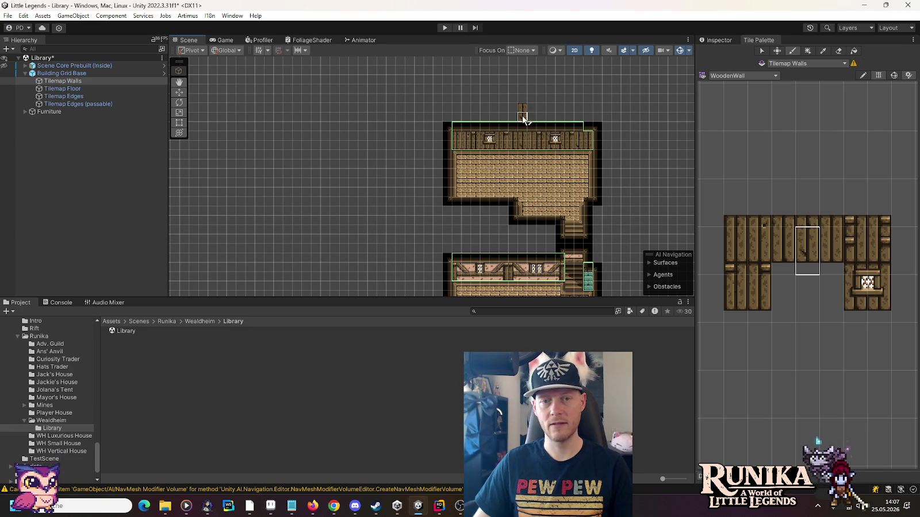
{"action": "scroll", "coordinate": [525, 117], "scroll_direction": "up", "scroll_amount": 5}
{"action": "scroll", "coordinate": [525, 117], "scroll_direction": "up", "scroll_amount": 2}
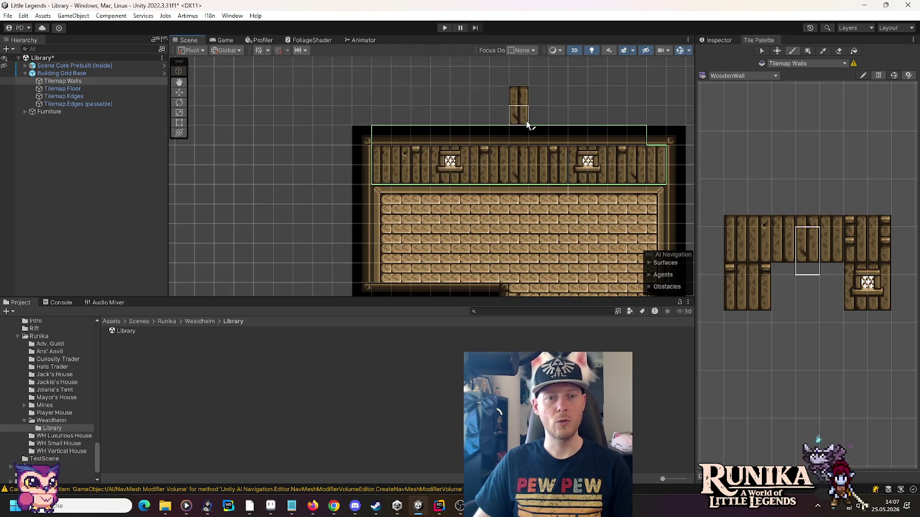
{"action": "left_click_drag", "start_coordinate": [763, 252], "coordinate": [775, 253]}
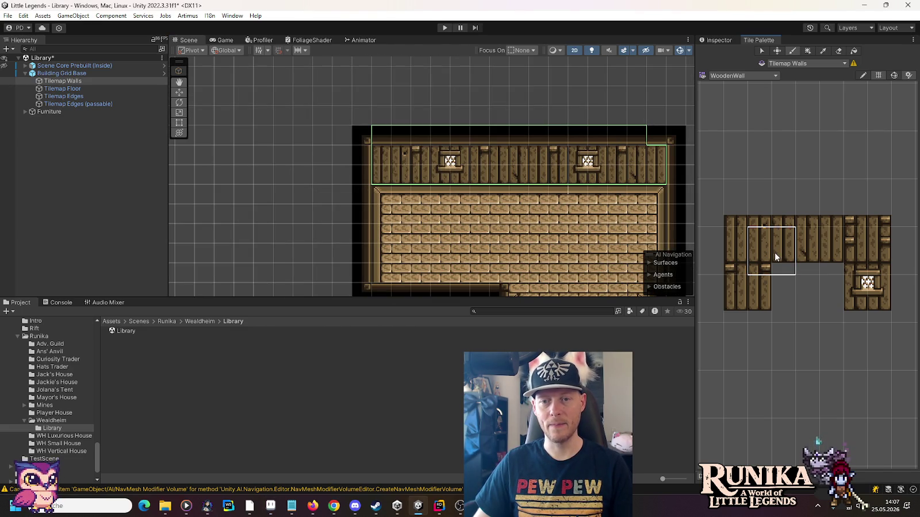
{"action": "left_click", "coordinate": [460, 177]}
{"action": "key", "text": "ctrl+z"}
{"action": "key", "text": "ctrl+z"}
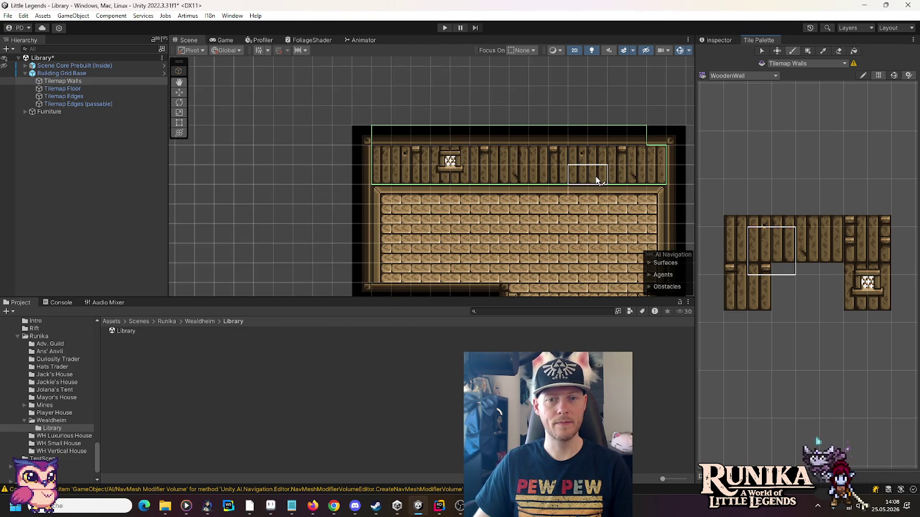
{"action": "left_click_drag", "start_coordinate": [812, 256], "coordinate": [758, 265]}
{"action": "left_click", "coordinate": [444, 166]}
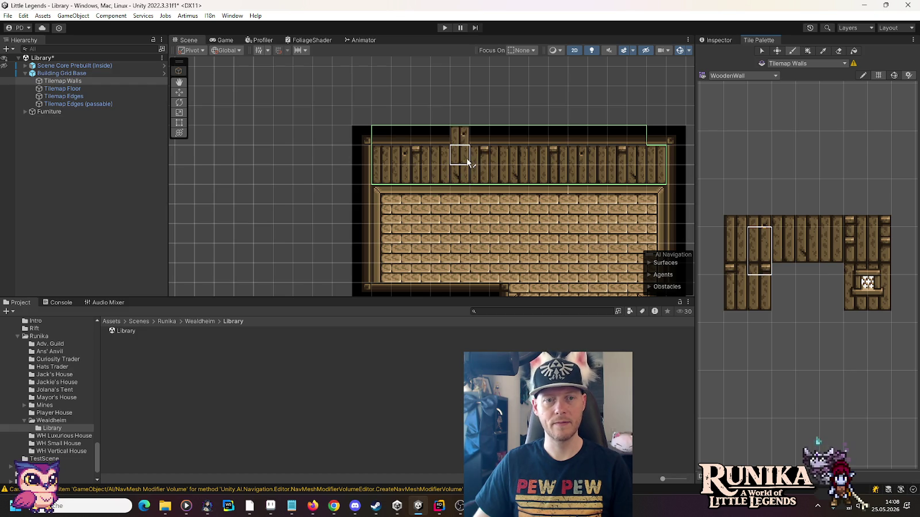
- Review the lower furnished hall against the reference, then recenter on the upper room
{"action": "scroll", "coordinate": [533, 252], "scroll_direction": "down", "scroll_amount": 2}
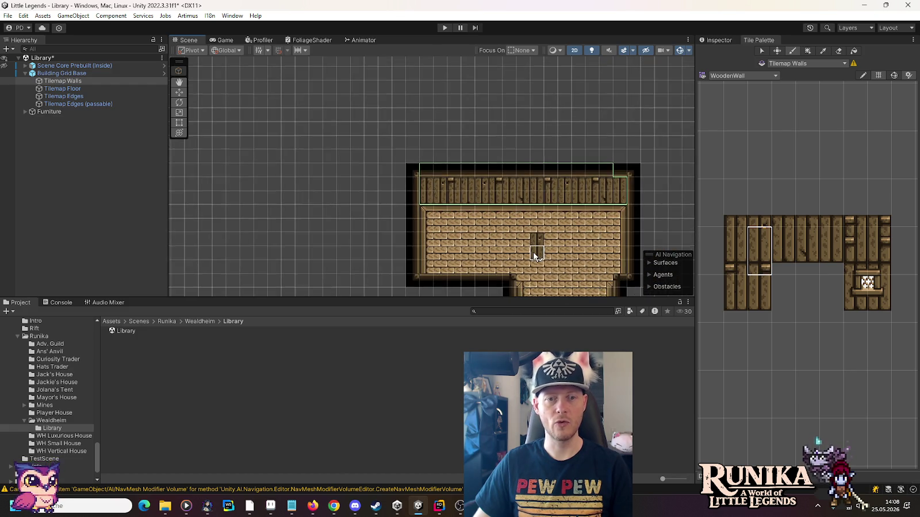
{"action": "left_click_drag", "start_coordinate": [566, 298], "coordinate": [522, 184]}
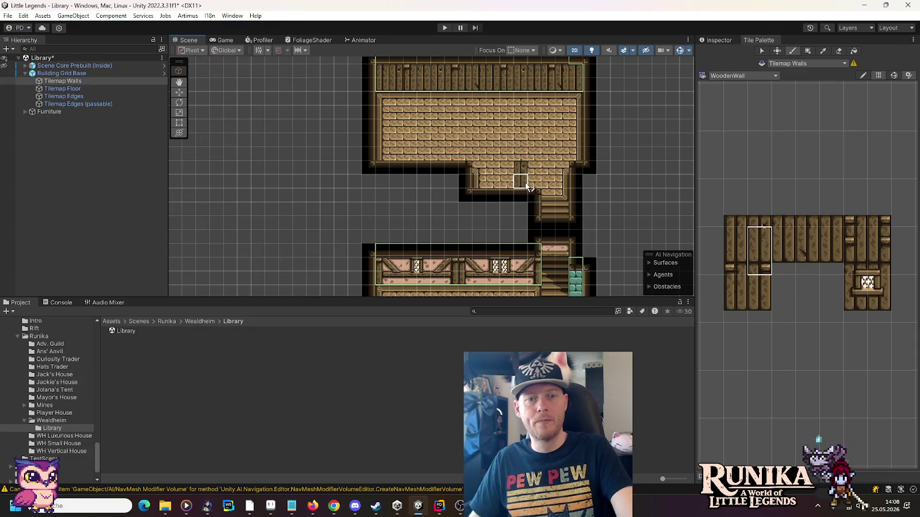
{"action": "key", "text": "alt+Tab"}
{"action": "key", "text": "alt+Tab"}
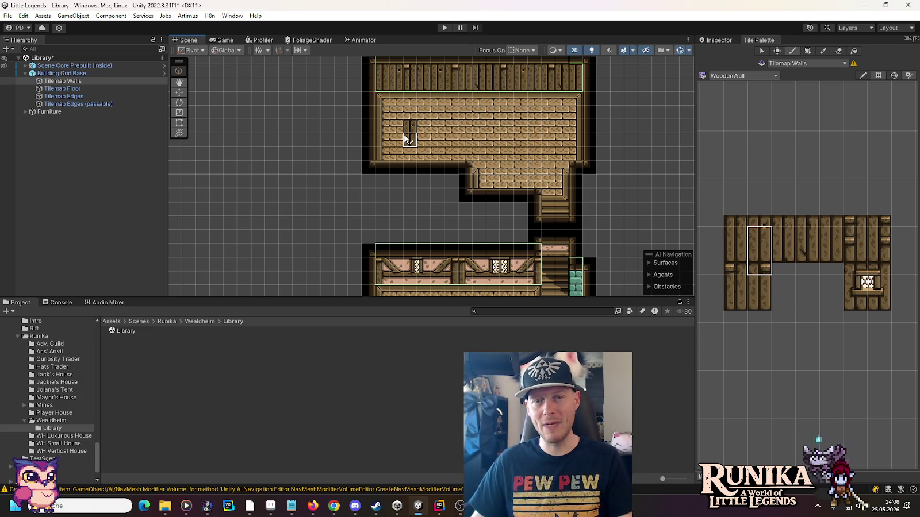
{"action": "left_click_drag", "start_coordinate": [558, 226], "coordinate": [563, 132]}
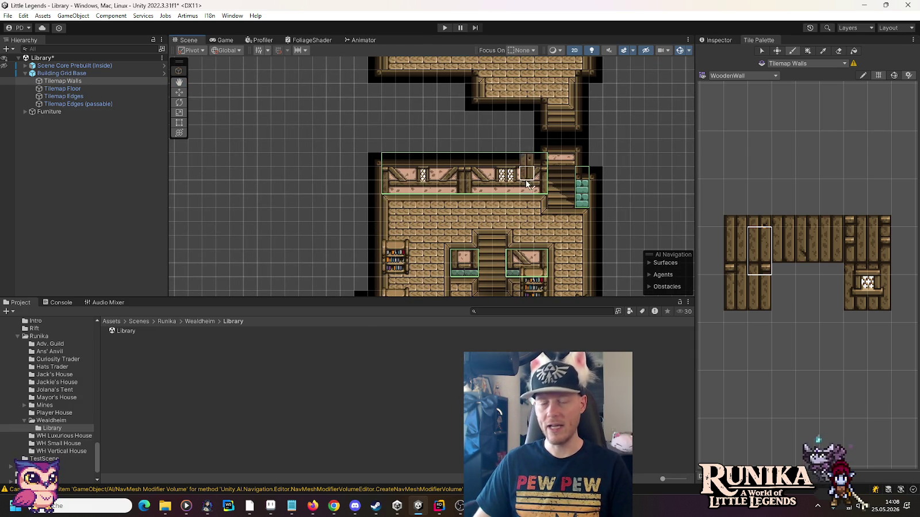
{"action": "left_click_drag", "start_coordinate": [507, 225], "coordinate": [514, 122]}
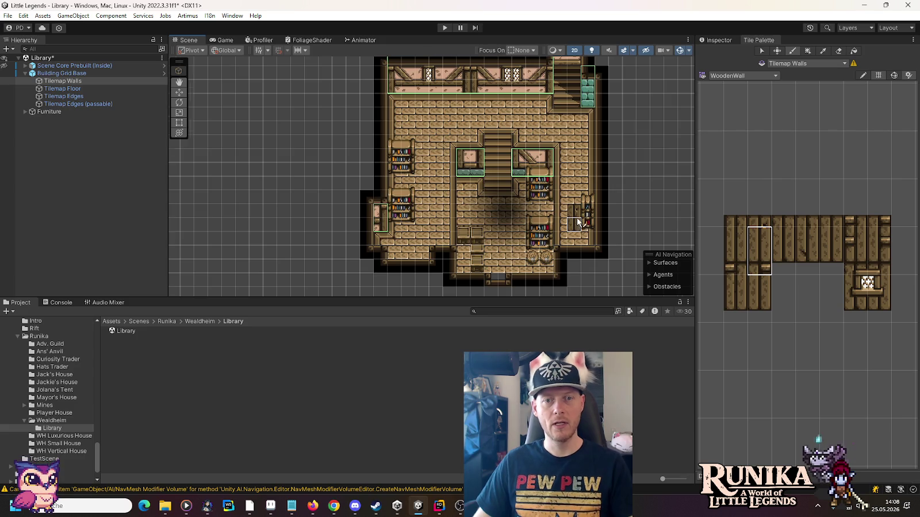
{"action": "scroll", "coordinate": [576, 222], "scroll_direction": "up", "scroll_amount": 2}
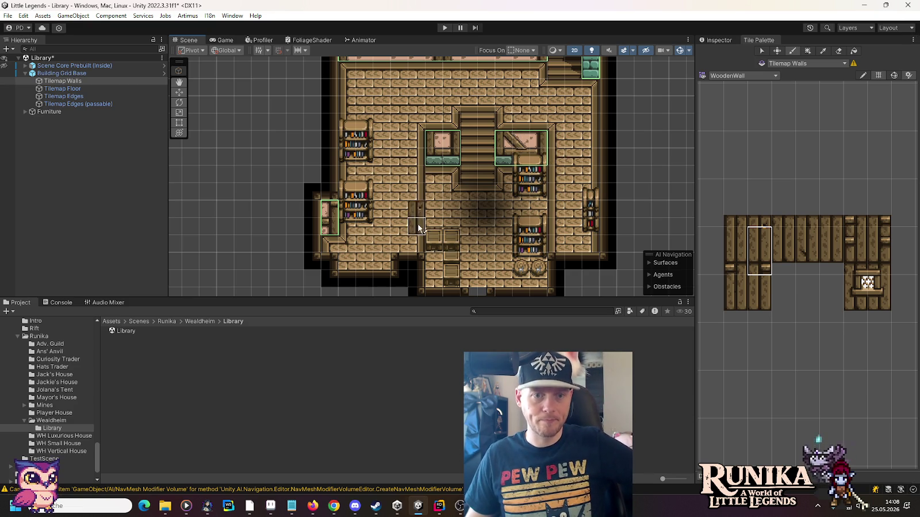
{"action": "left_click_drag", "start_coordinate": [468, 97], "coordinate": [468, 206]}
{"action": "left_click_drag", "start_coordinate": [489, 86], "coordinate": [497, 274]}
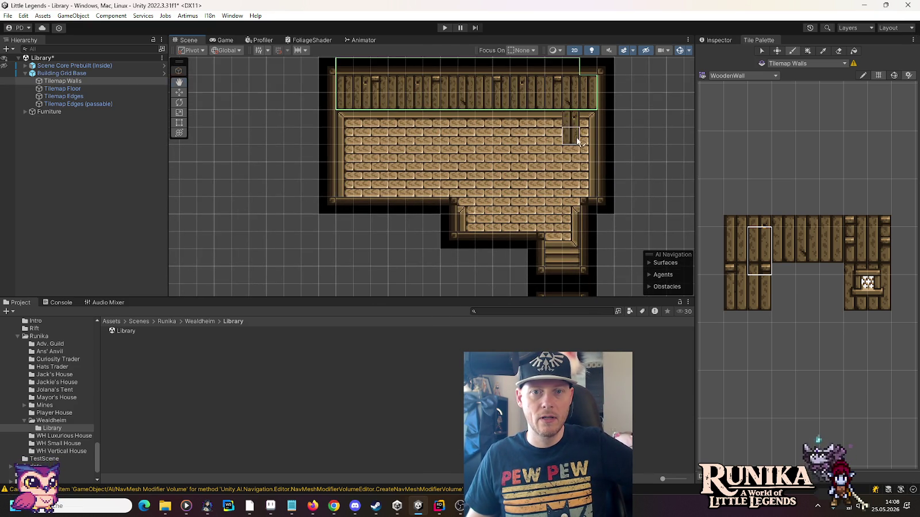
{"action": "left_click_drag", "start_coordinate": [572, 129], "coordinate": [566, 183]}
- Target Tilemap Walls and load the Wooden Edge tile palette
{"action": "left_click", "coordinate": [71, 97]}
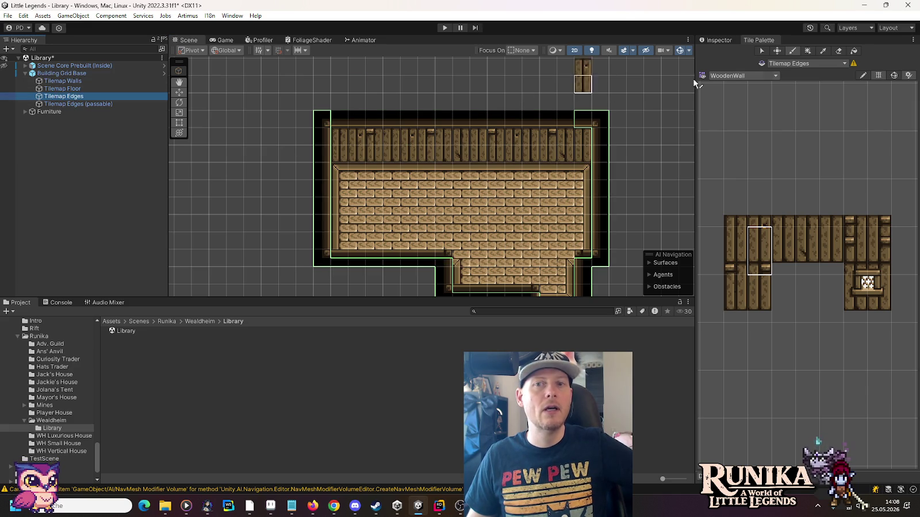
{"action": "left_click", "coordinate": [837, 51]}
{"action": "left_click", "coordinate": [91, 81]}
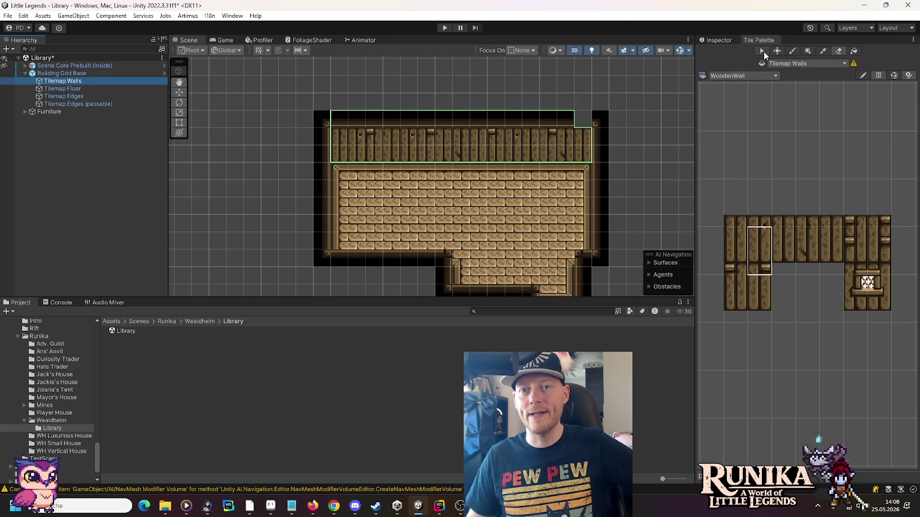
{"action": "left_click", "coordinate": [758, 76]}
{"action": "left_click", "coordinate": [748, 197]}
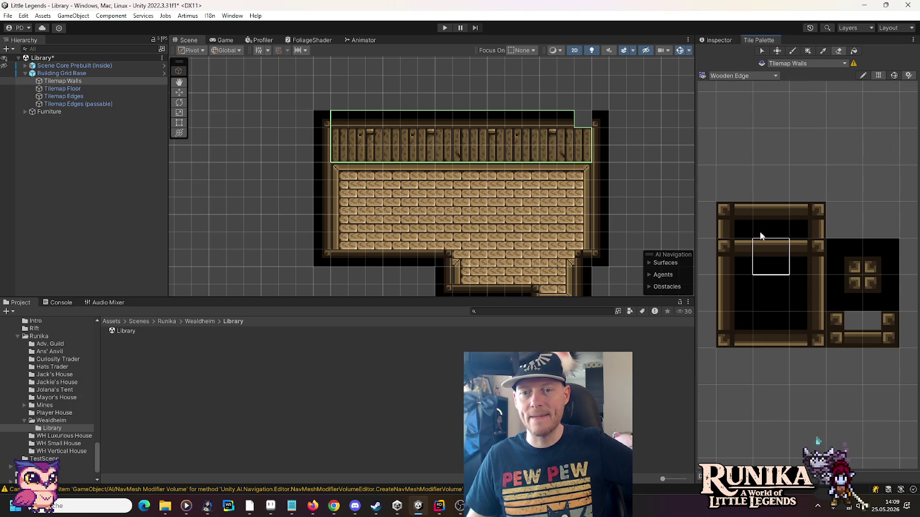
- Paint a bottom wooden edge tile into the top-right notch and pan over the lower hall
{"action": "left_click", "coordinate": [772, 328]}
{"action": "left_click", "coordinate": [582, 118]}
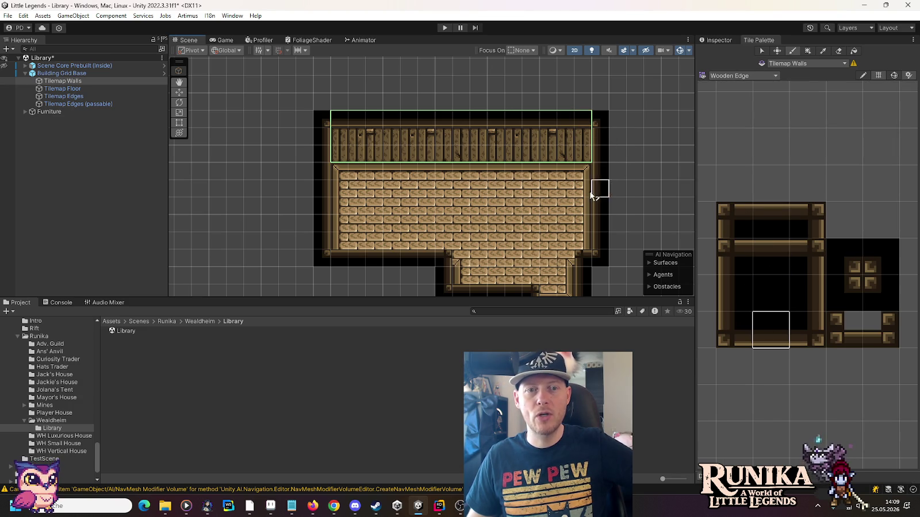
{"action": "scroll", "coordinate": [476, 219], "scroll_direction": "down", "scroll_amount": 5}
{"action": "scroll", "coordinate": [487, 191], "scroll_direction": "down", "scroll_amount": 2}
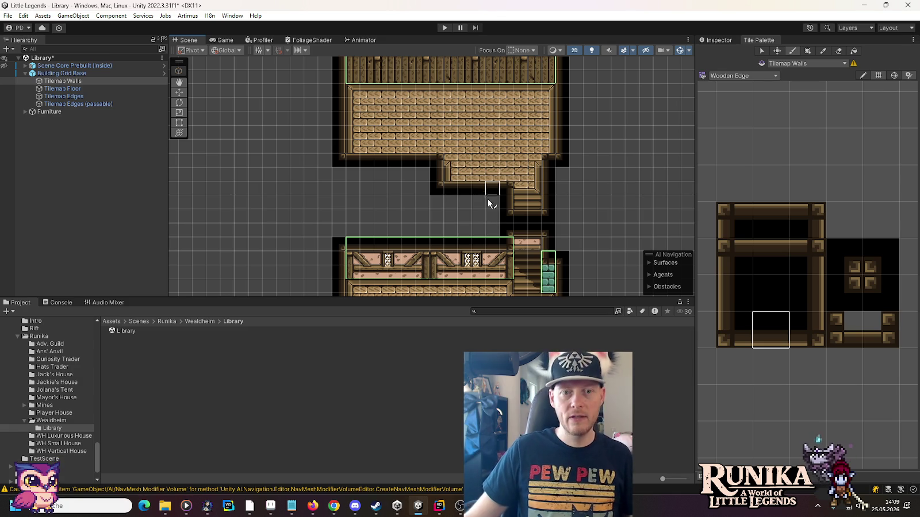
{"action": "left_click_drag", "start_coordinate": [456, 230], "coordinate": [426, 113]}
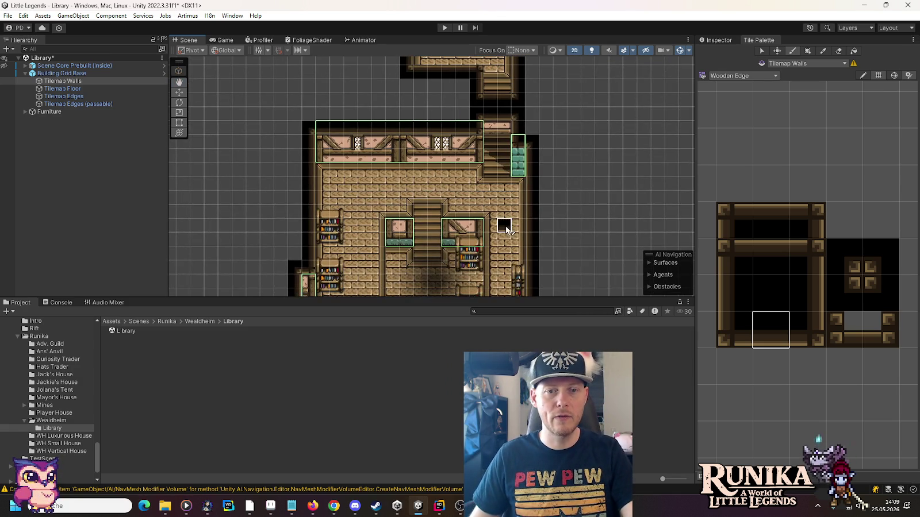
{"action": "left_click_drag", "start_coordinate": [503, 225], "coordinate": [504, 168]}
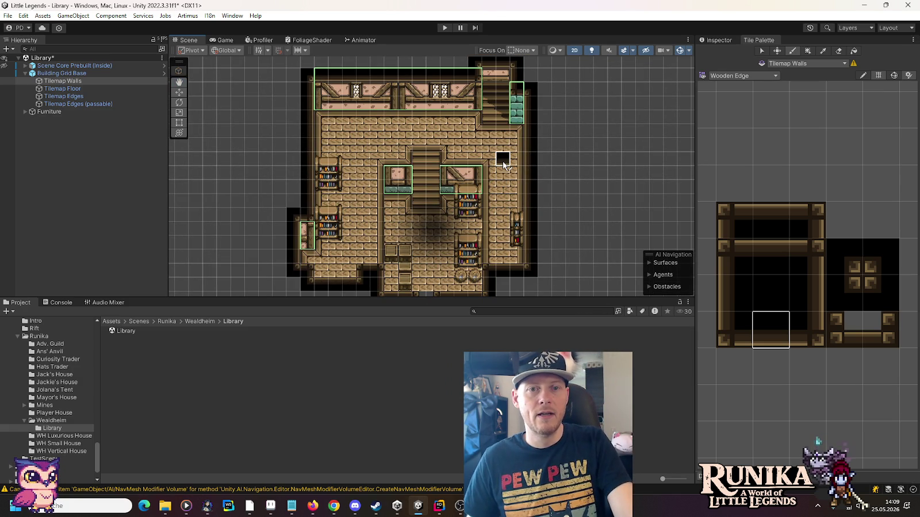
{"action": "scroll", "coordinate": [520, 120], "scroll_direction": "up", "scroll_amount": 3}
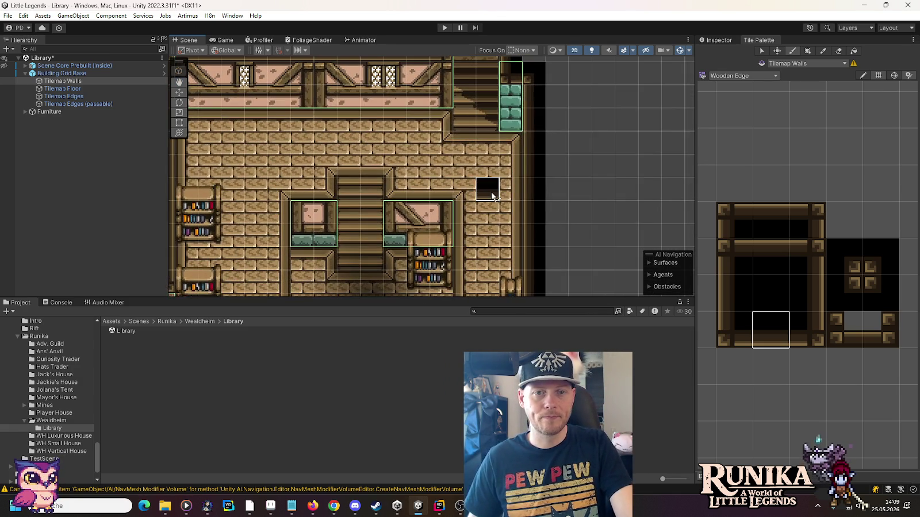
- Switch the Tile Palette to Walls and pick the teal wall tile
{"action": "left_click", "coordinate": [753, 75]}
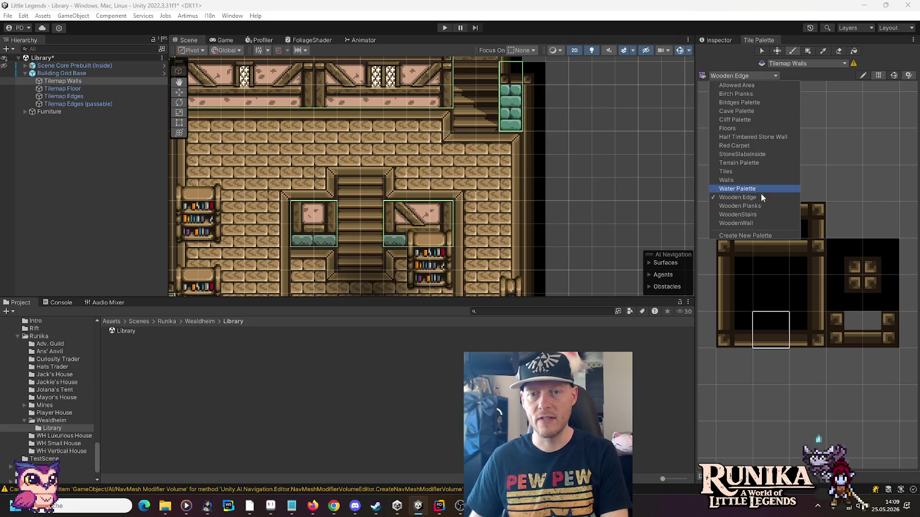
{"action": "left_click", "coordinate": [758, 193]}
{"action": "scroll", "coordinate": [784, 346], "scroll_direction": "up", "scroll_amount": 3}
{"action": "left_click", "coordinate": [756, 349]}
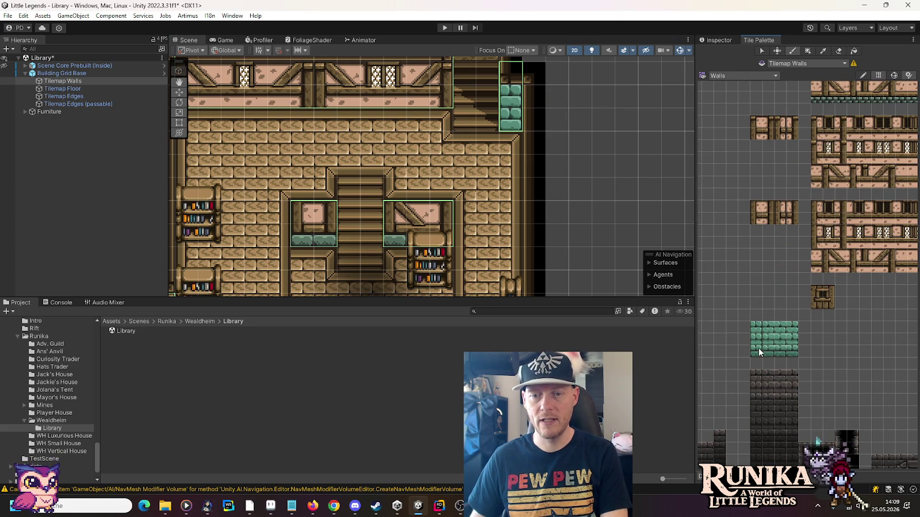
{"action": "scroll", "coordinate": [643, 174], "scroll_direction": "down", "scroll_amount": 1}
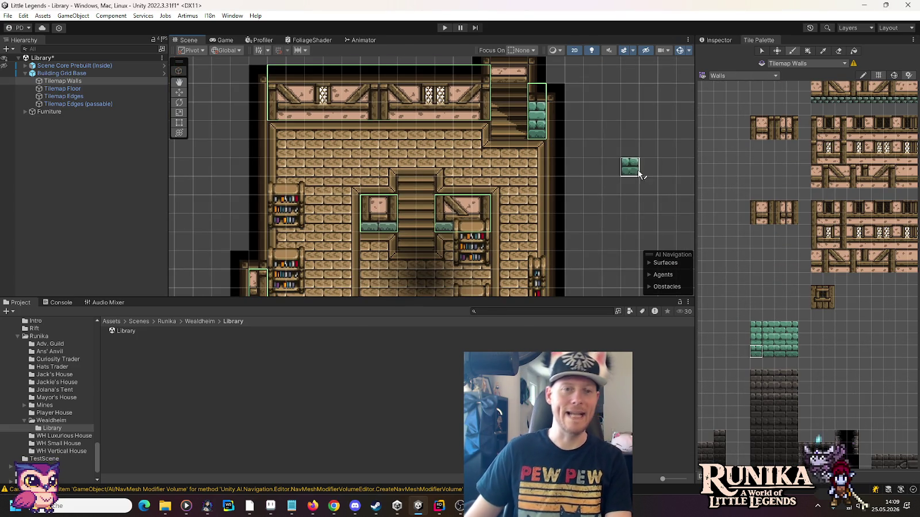
{"action": "left_click_drag", "start_coordinate": [609, 202], "coordinate": [605, 195]}
{"action": "scroll", "coordinate": [605, 196], "scroll_direction": "down", "scroll_amount": 1}
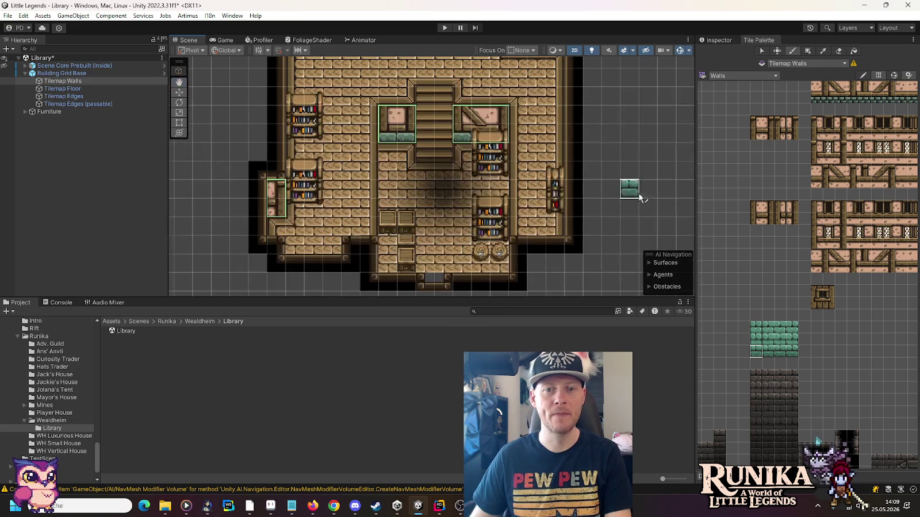
{"action": "scroll", "coordinate": [629, 145], "scroll_direction": "up", "scroll_amount": 1}
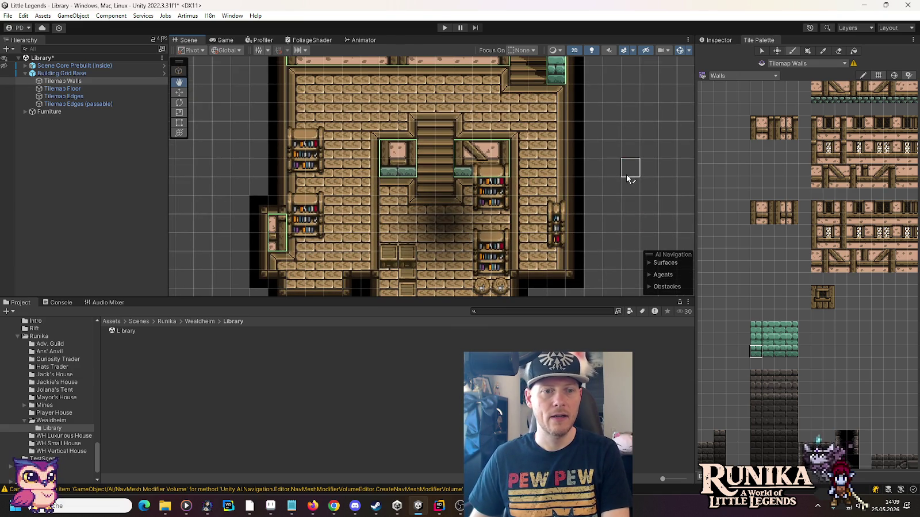
{"action": "left_click_drag", "start_coordinate": [627, 176], "coordinate": [629, 172]}
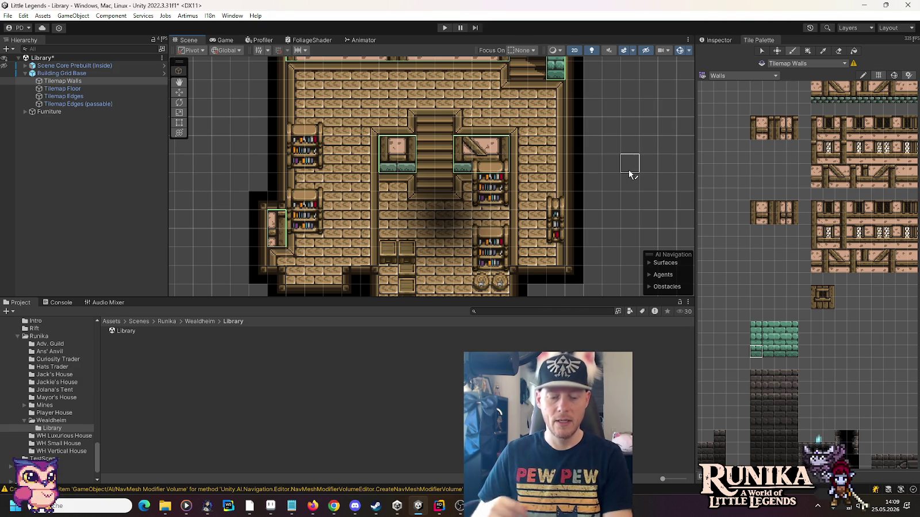
{"action": "key", "text": "alt+Tab"}
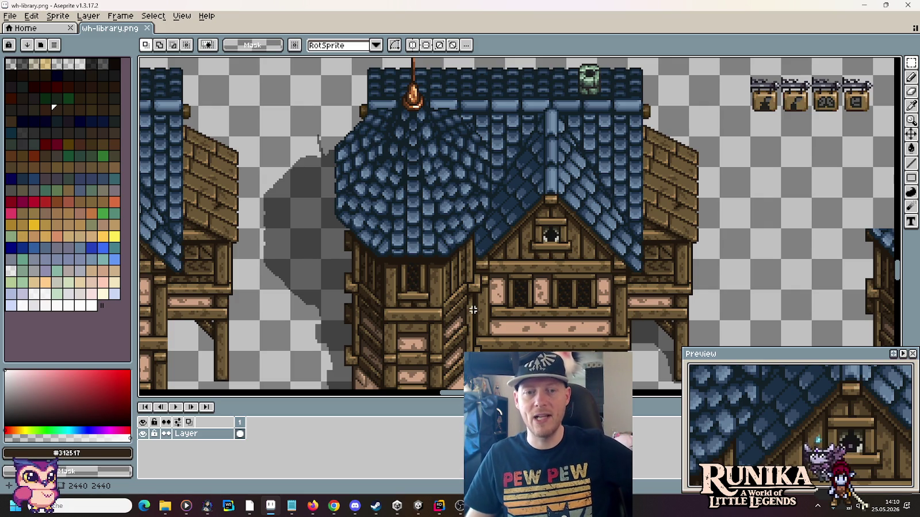
- Measure the wh-library.png tower with a 16x64 marquee selection, then view the roofs
{"action": "scroll", "coordinate": [513, 330], "scroll_direction": "down", "scroll_amount": 5}
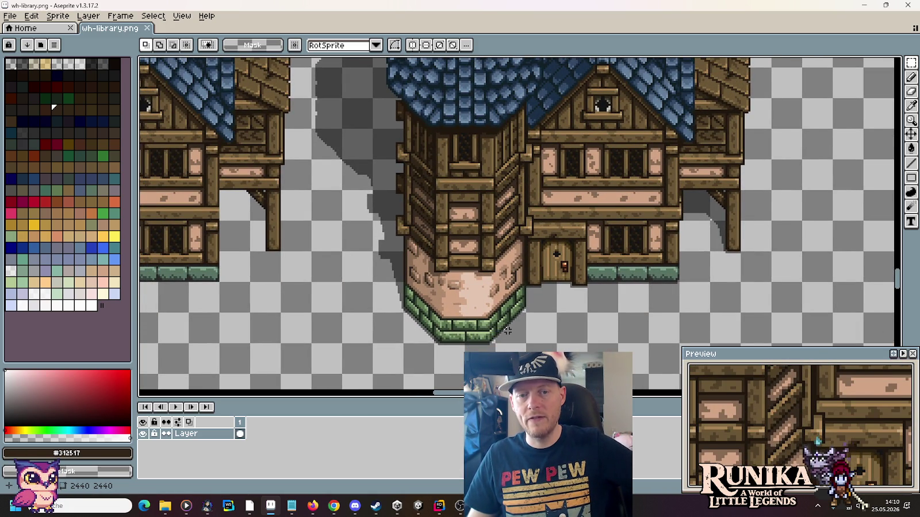
{"action": "left_click_drag", "start_coordinate": [503, 328], "coordinate": [509, 225]}
{"action": "left_click_drag", "start_coordinate": [544, 197], "coordinate": [544, 209]}
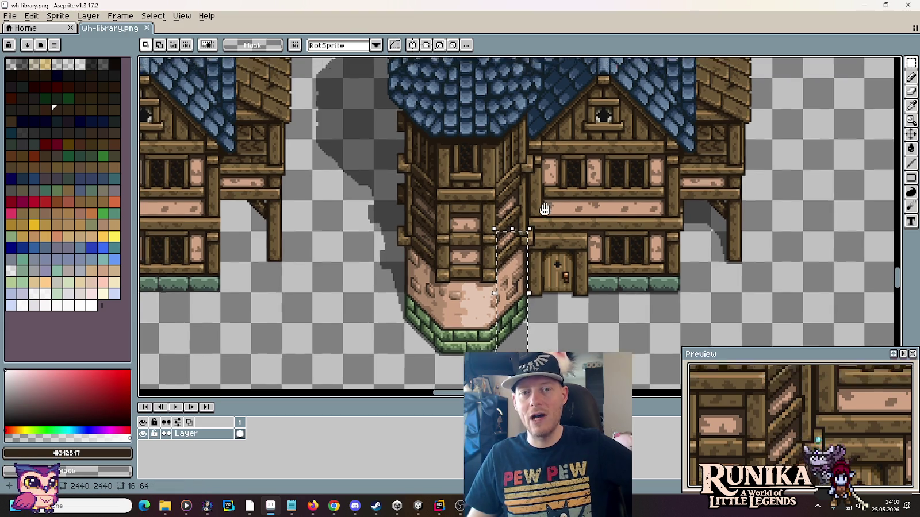
{"action": "scroll", "coordinate": [544, 208], "scroll_direction": "up", "scroll_amount": 5}
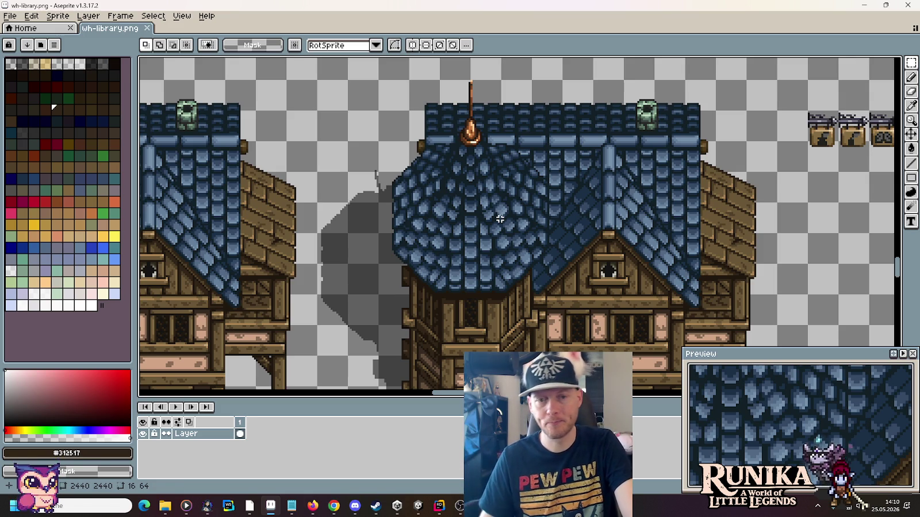
{"action": "mouse_move", "coordinate": [395, 511]}
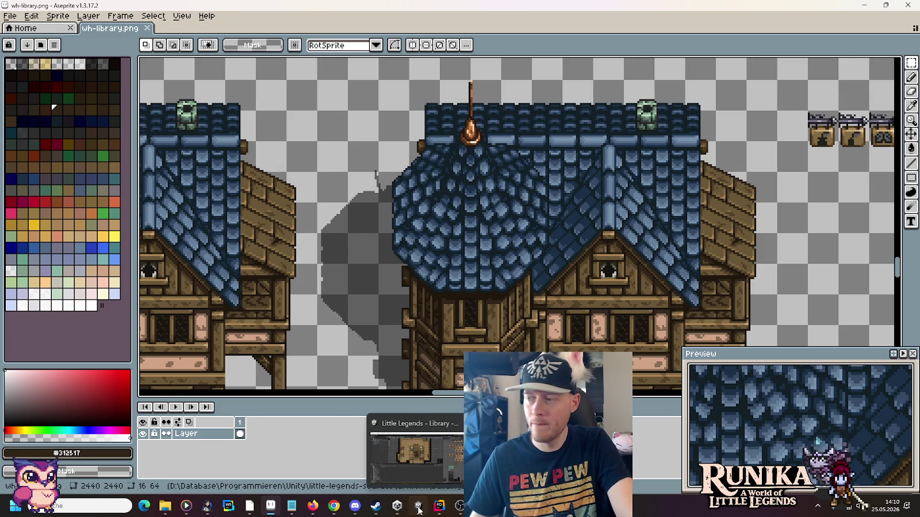
- Back in Unity, pan to the upper room and make Tilemap Floor the paint target
{"action": "left_click", "coordinate": [418, 507]}
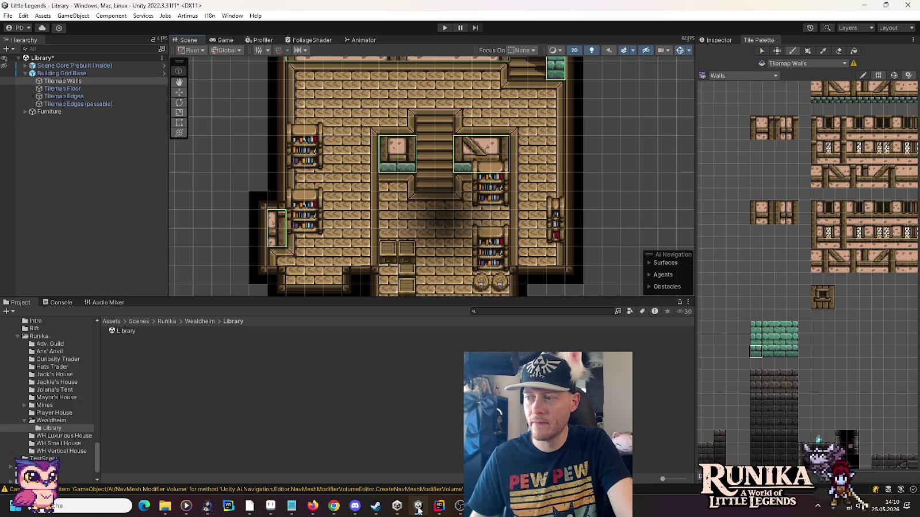
{"action": "key", "text": "Up"}
{"action": "key", "text": "Up"}
{"action": "key", "text": "Up"}
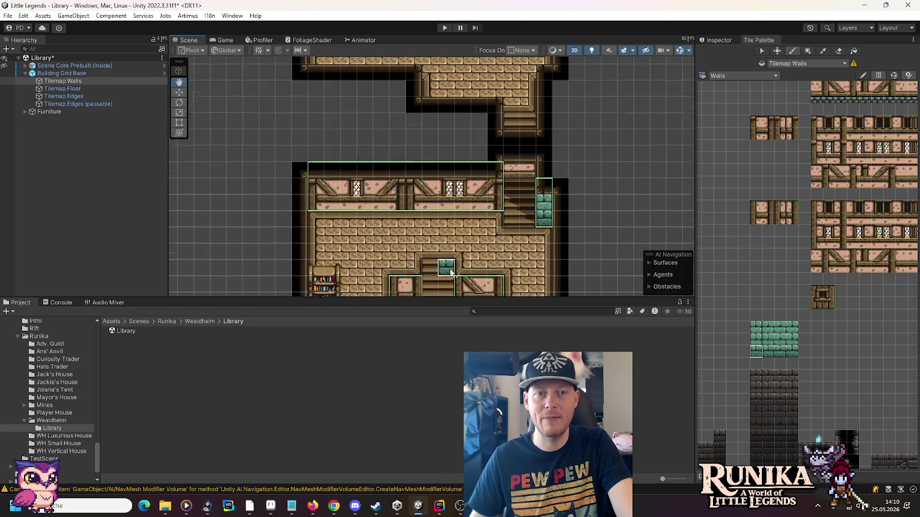
{"action": "key", "text": "Up"}
{"action": "key", "text": "Up"}
{"action": "key", "text": "Up"}
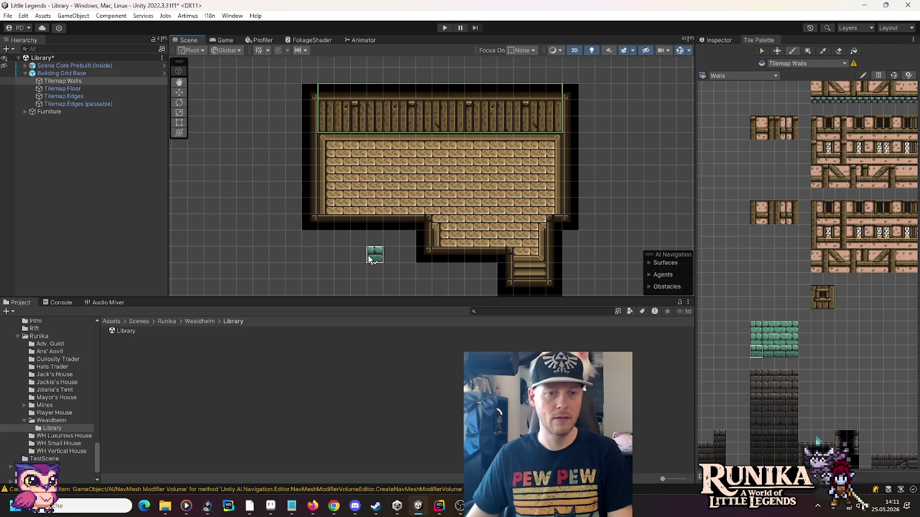
{"action": "key", "text": "Down"}
{"action": "key", "text": "Down"}
{"action": "key", "text": "Down"}
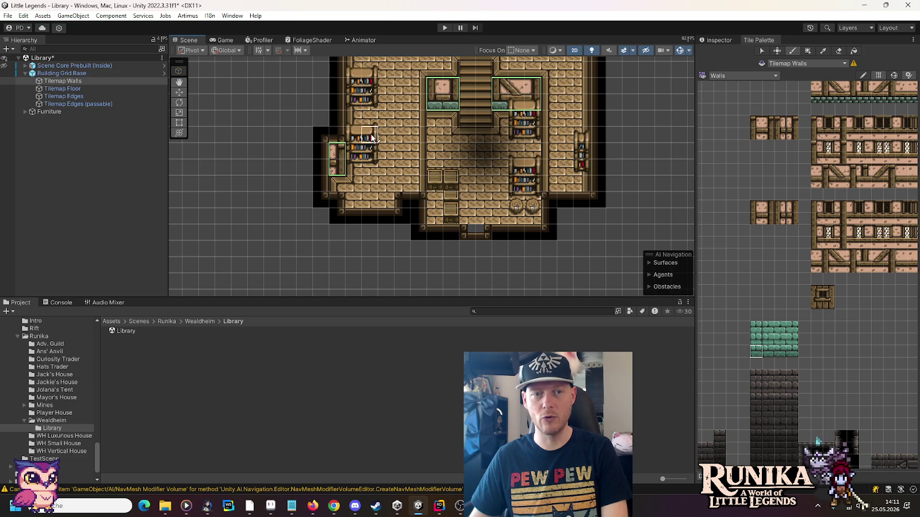
{"action": "left_click_drag", "start_coordinate": [403, 147], "coordinate": [400, 434]}
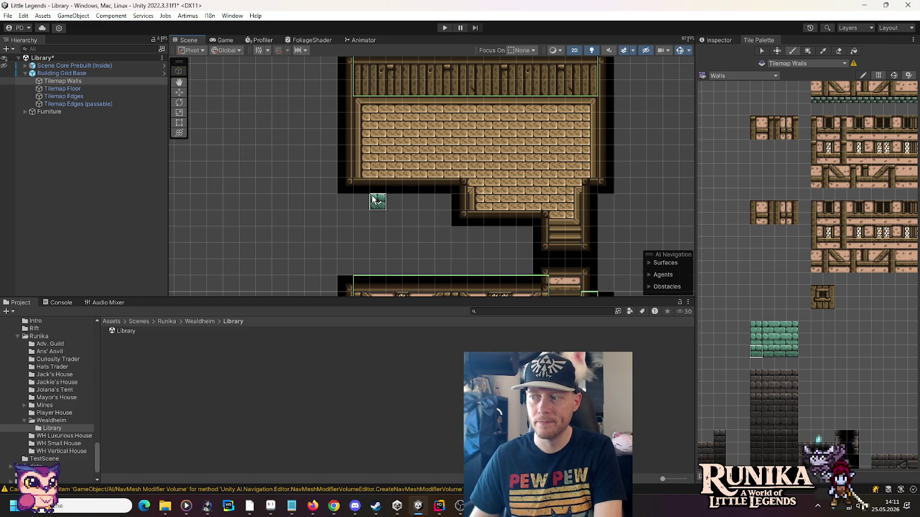
{"action": "scroll", "coordinate": [378, 201], "scroll_direction": "down", "scroll_amount": 5}
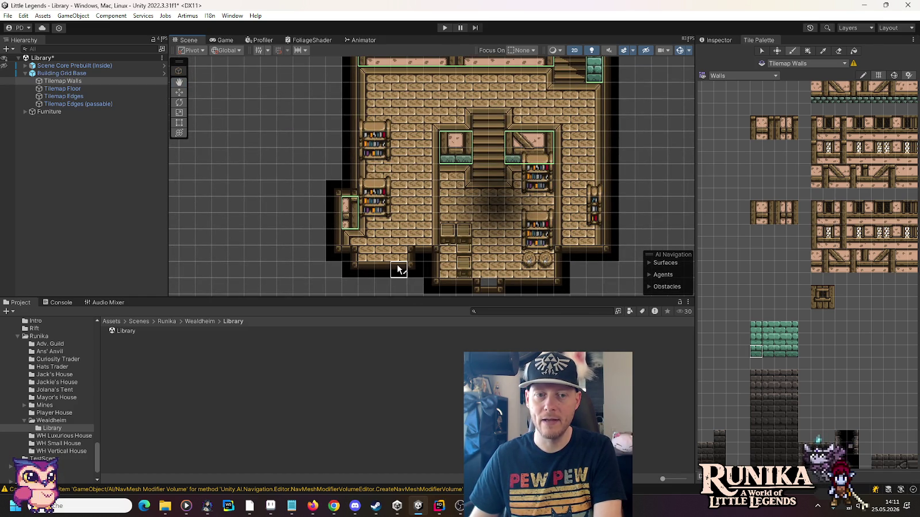
{"action": "key", "text": "Up"}
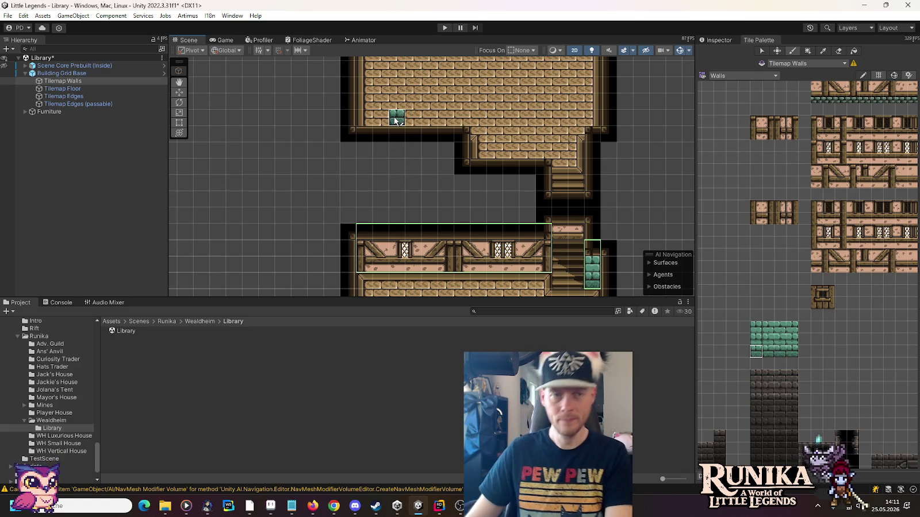
{"action": "scroll", "coordinate": [395, 119], "scroll_direction": "up", "scroll_amount": 5}
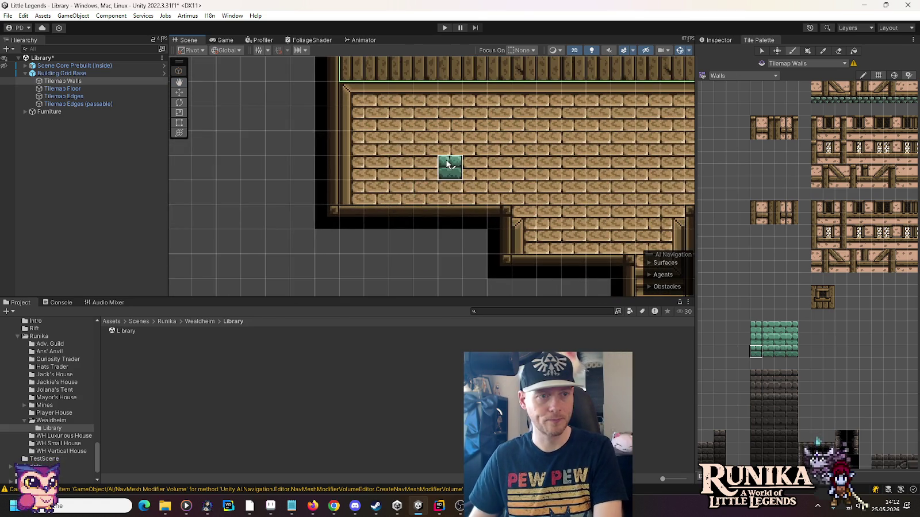
{"action": "left_click", "coordinate": [107, 89]}
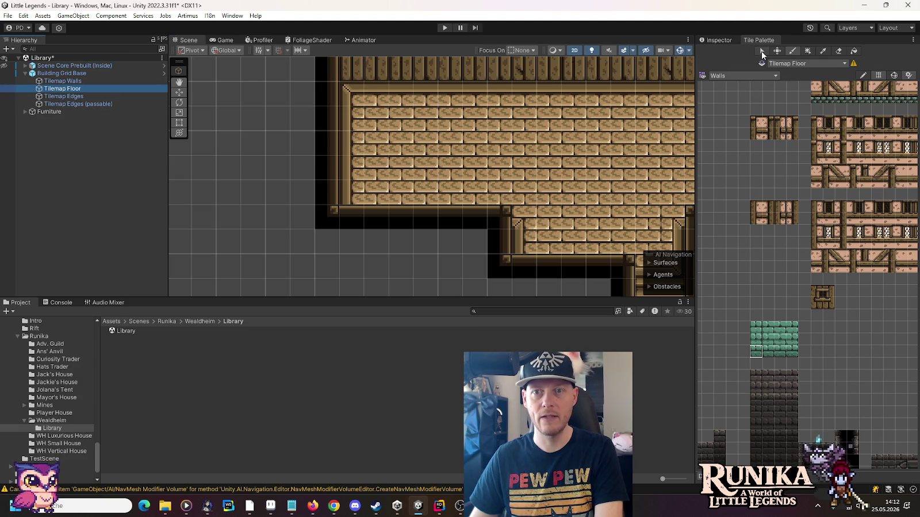
- Erase three floor tiles at the room's lower-left and the edge tiles beneath them
{"action": "left_click", "coordinate": [837, 51]}
{"action": "left_click_drag", "start_coordinate": [405, 192], "coordinate": [359, 191]}
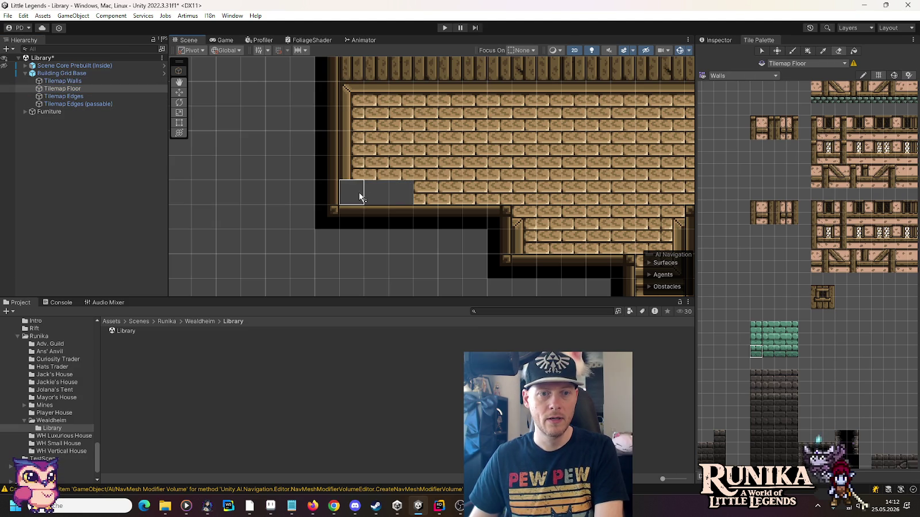
{"action": "left_click", "coordinate": [83, 98]}
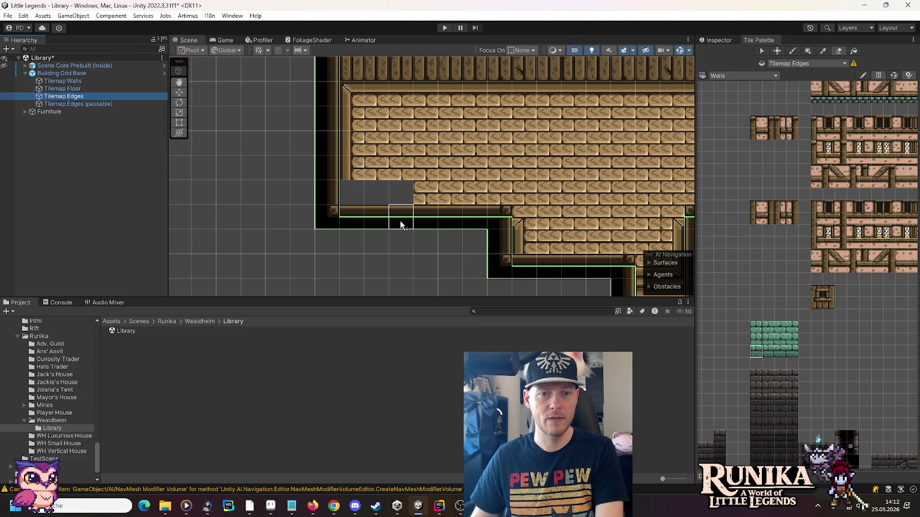
{"action": "left_click_drag", "start_coordinate": [400, 220], "coordinate": [331, 222]}
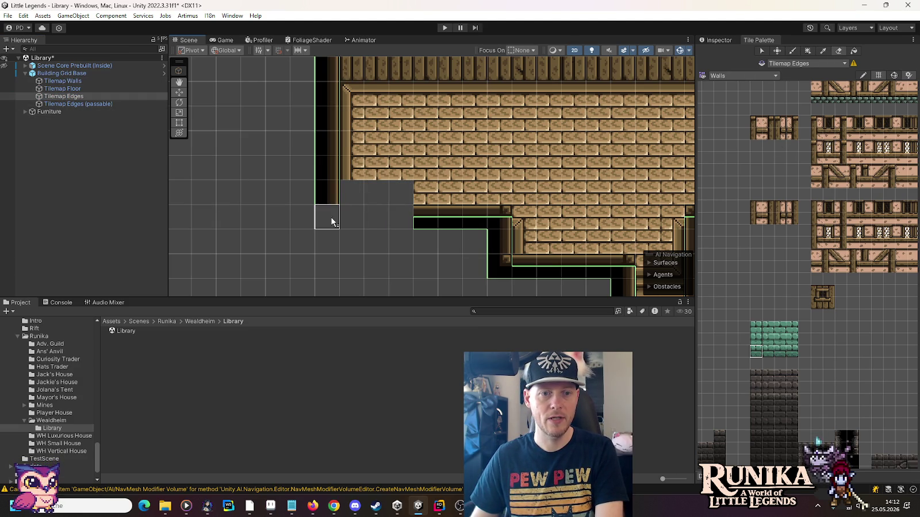
- Trim the new stepped corner with dark Wooden Edge tiles along the notch
{"action": "left_click", "coordinate": [753, 76]}
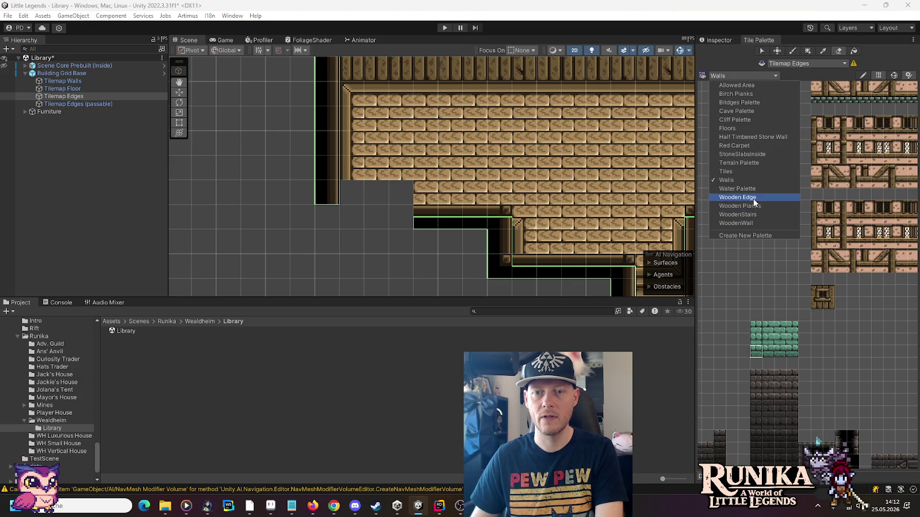
{"action": "left_click", "coordinate": [754, 197]}
{"action": "left_click", "coordinate": [849, 291]}
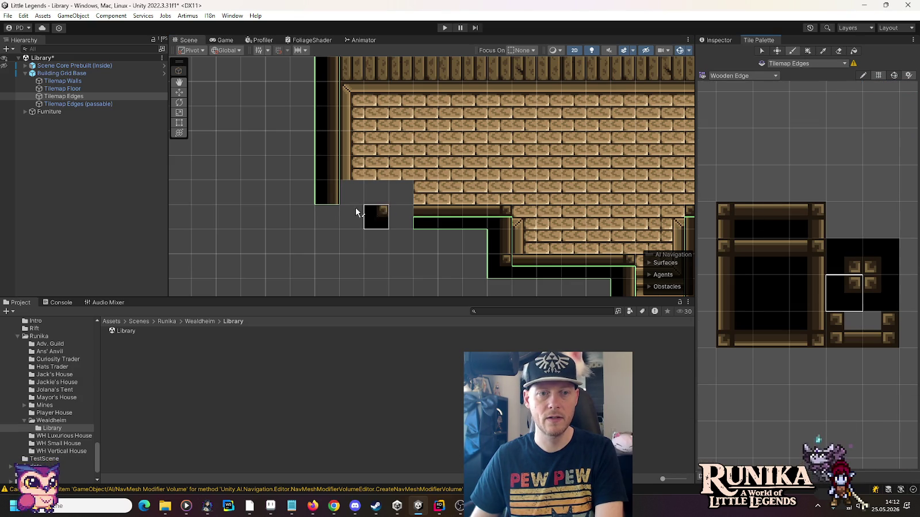
{"action": "left_click", "coordinate": [766, 264]}
{"action": "left_click_drag", "start_coordinate": [352, 194], "coordinate": [378, 196]}
{"action": "left_click", "coordinate": [796, 256]}
{"action": "left_click", "coordinate": [400, 192]}
{"action": "left_click", "coordinate": [845, 280]}
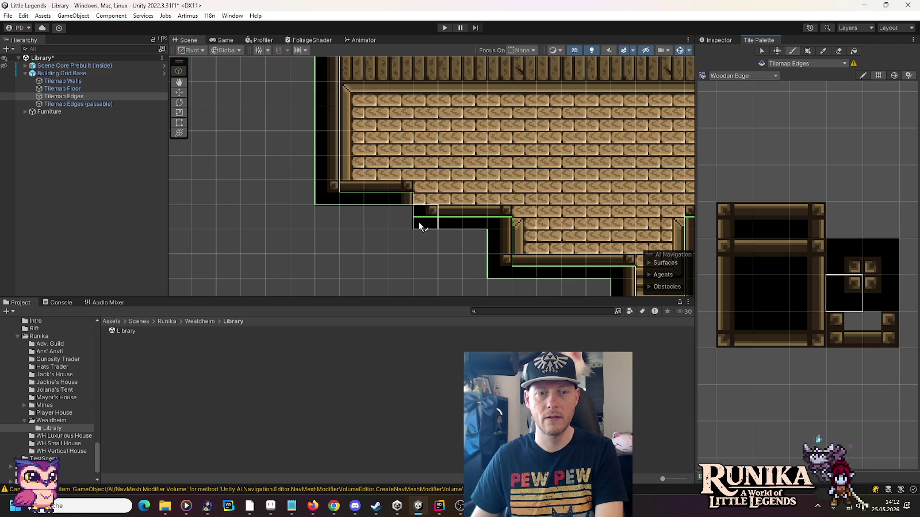
{"action": "scroll", "coordinate": [422, 256], "scroll_direction": "down", "scroll_amount": 3}
{"action": "left_click_drag", "start_coordinate": [404, 260], "coordinate": [439, 164]}
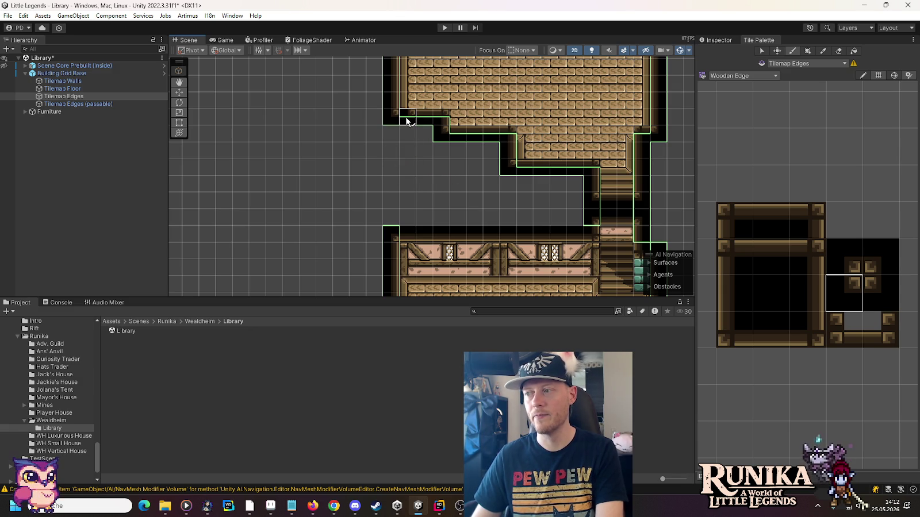
{"action": "scroll", "coordinate": [404, 190], "scroll_direction": "down", "scroll_amount": 5}
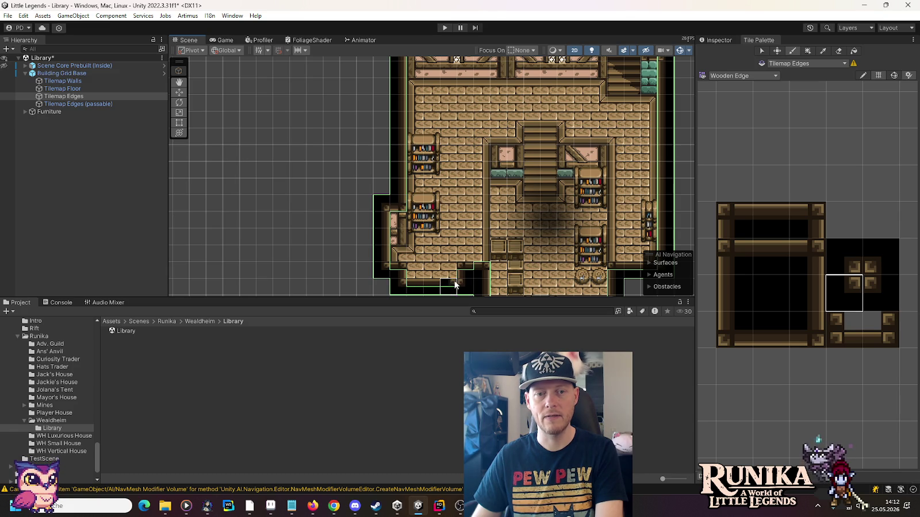
- Extend the wooden edge around the hall's corner and paint a row of edge tiles along the wall
{"action": "scroll", "coordinate": [454, 244], "scroll_direction": "up", "scroll_amount": 5}
{"action": "left_click_drag", "start_coordinate": [436, 140], "coordinate": [449, 129]}
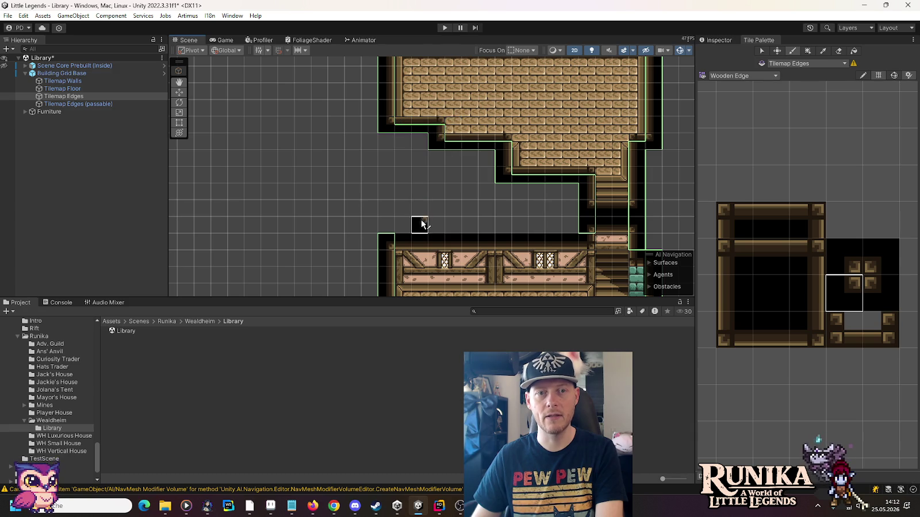
{"action": "key", "text": "Down"}
{"action": "key", "text": "Down"}
{"action": "key", "text": "Down"}
{"action": "mouse_move", "coordinate": [454, 156]}
{"action": "left_mouse_down"}
{"action": "mouse_move", "coordinate": [455, 179]}
{"action": "mouse_move", "coordinate": [391, 175]}
{"action": "left_mouse_up"}
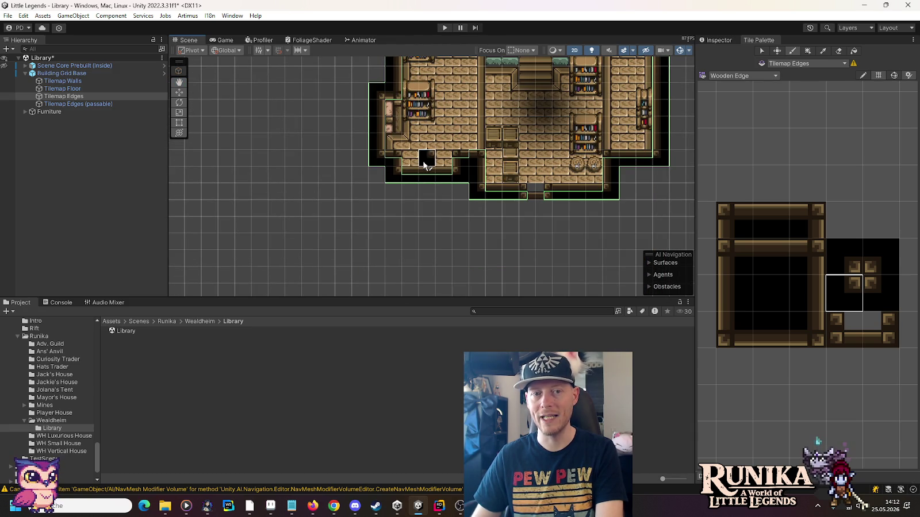
{"action": "left_click_drag", "start_coordinate": [437, 119], "coordinate": [438, 249]}
{"action": "key", "text": "Up"}
{"action": "key", "text": "Up"}
{"action": "key", "text": "Up"}
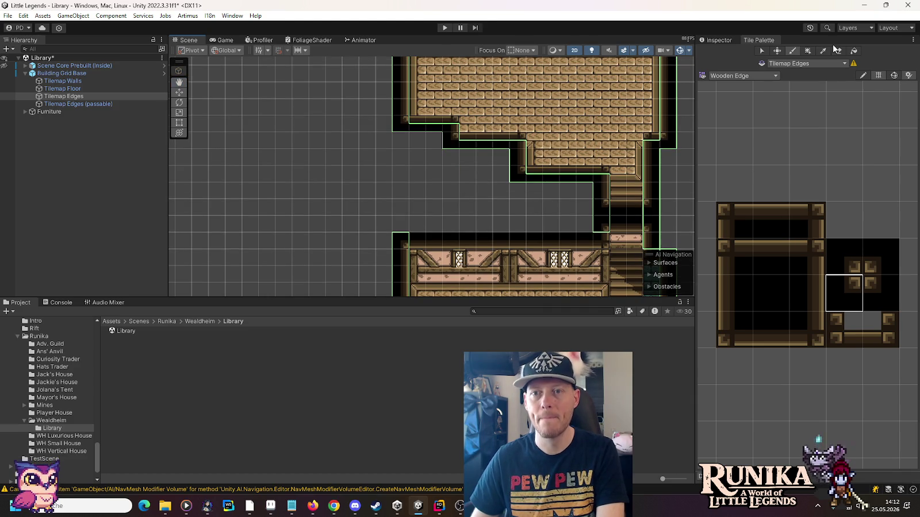
- Erase a stray edge tile, then fill the wall's steps with dark wooden edge tiles and extend a row leftward
{"action": "left_click", "coordinate": [451, 140], "text": "shift"}
{"action": "left_click", "coordinate": [756, 243]}
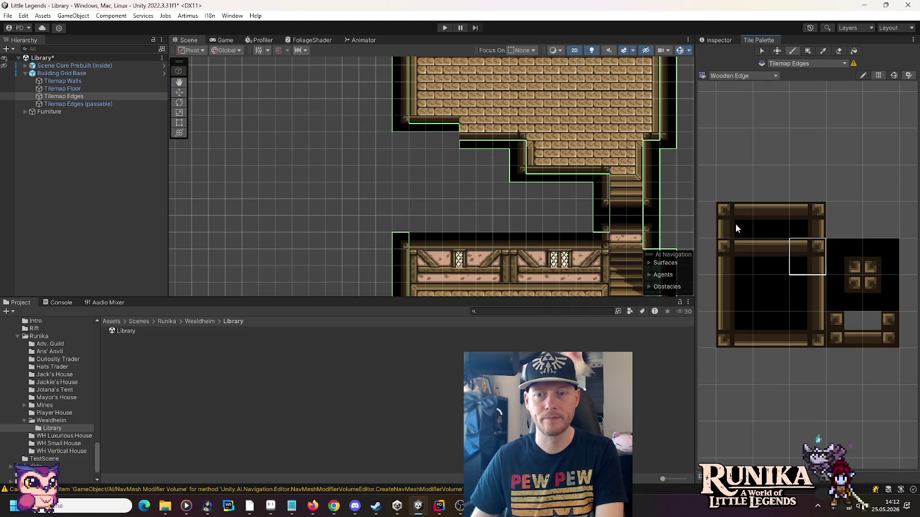
{"action": "left_click", "coordinate": [467, 123]}
{"action": "left_click", "coordinate": [834, 281]}
{"action": "left_click", "coordinate": [465, 138]}
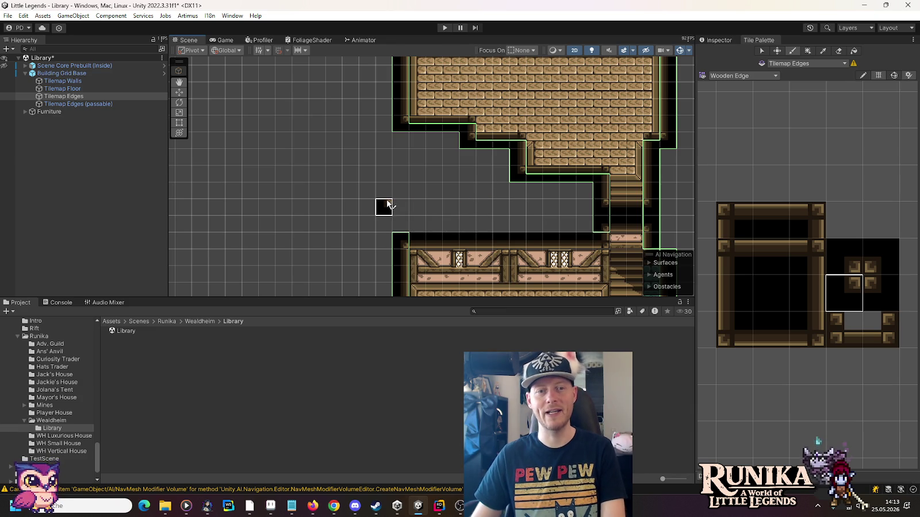
{"action": "left_click_drag", "start_coordinate": [451, 140], "coordinate": [384, 141]}
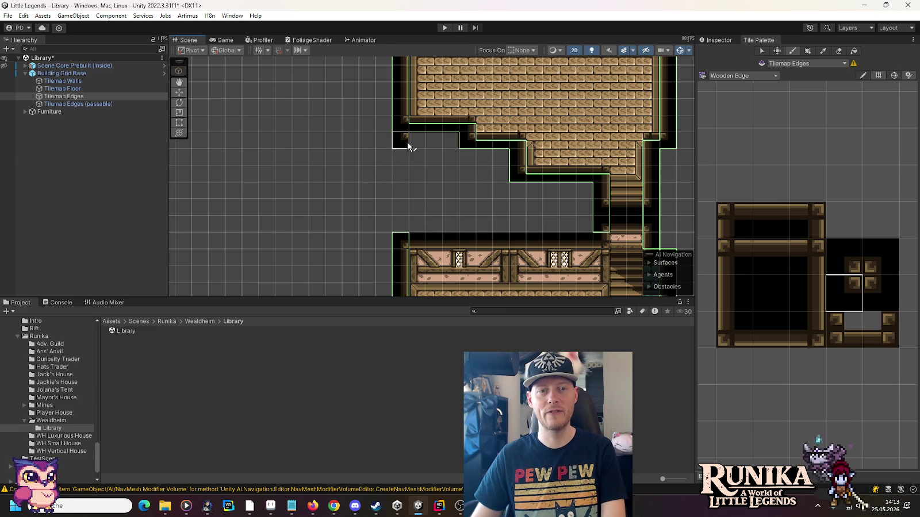
{"action": "key", "text": "Down"}
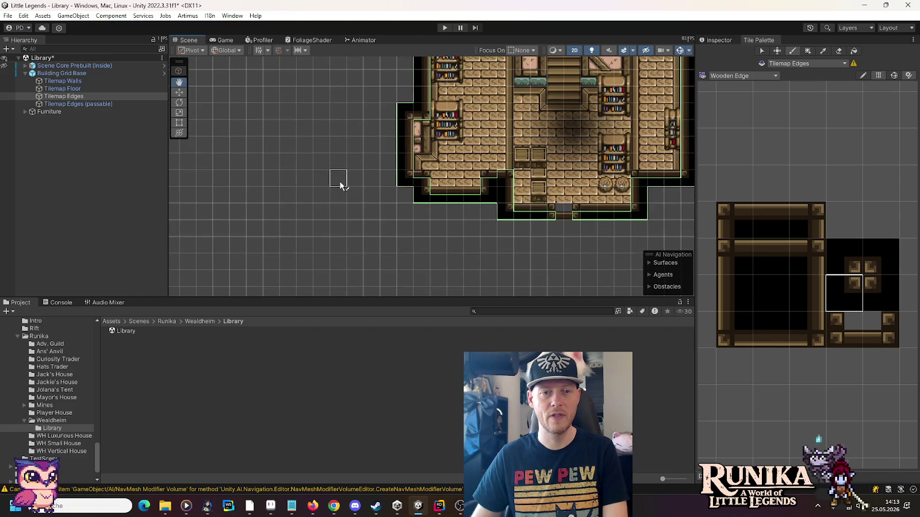
{"action": "key", "text": "Up"}
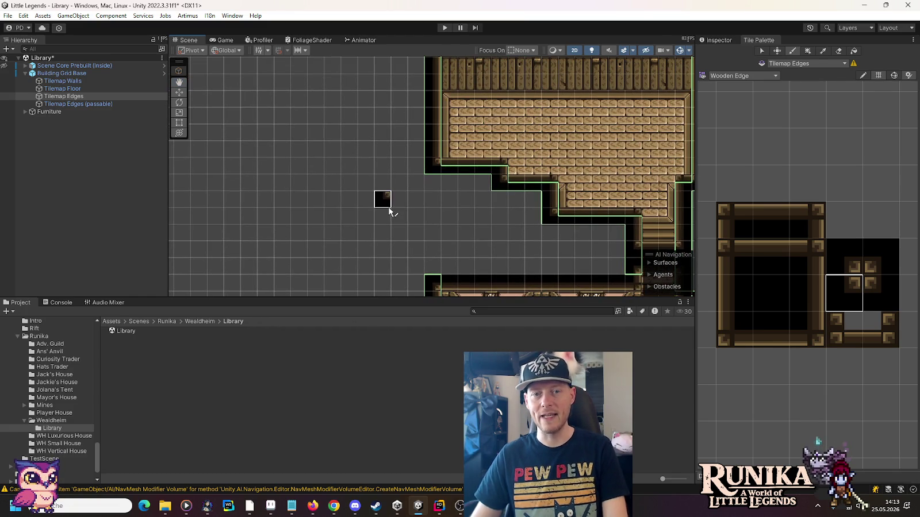
- Paint the side room's corner, right side and bottom in wooden edge frame tiles, ending at the lower-left corner
{"action": "scroll", "coordinate": [520, 195], "scroll_direction": "up", "scroll_amount": 1}
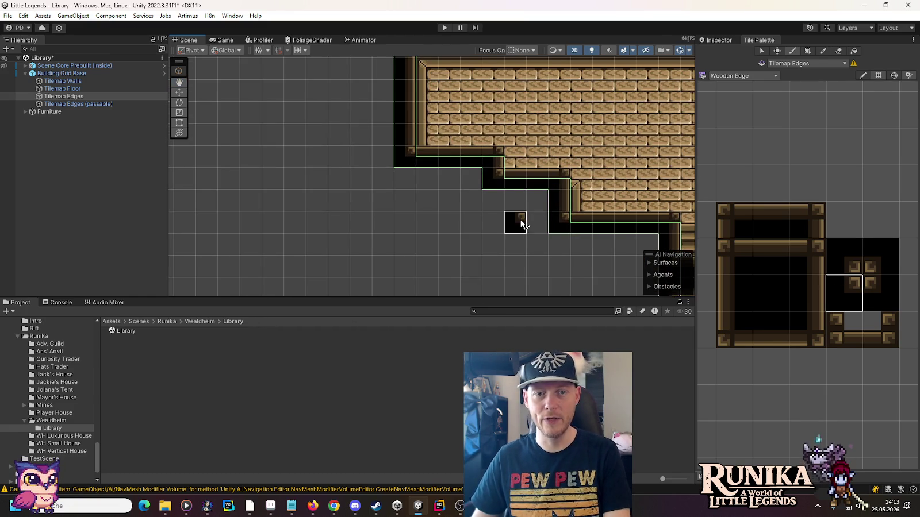
{"action": "scroll", "coordinate": [520, 221], "scroll_direction": "up", "scroll_amount": 1}
{"action": "left_click", "coordinate": [795, 259]}
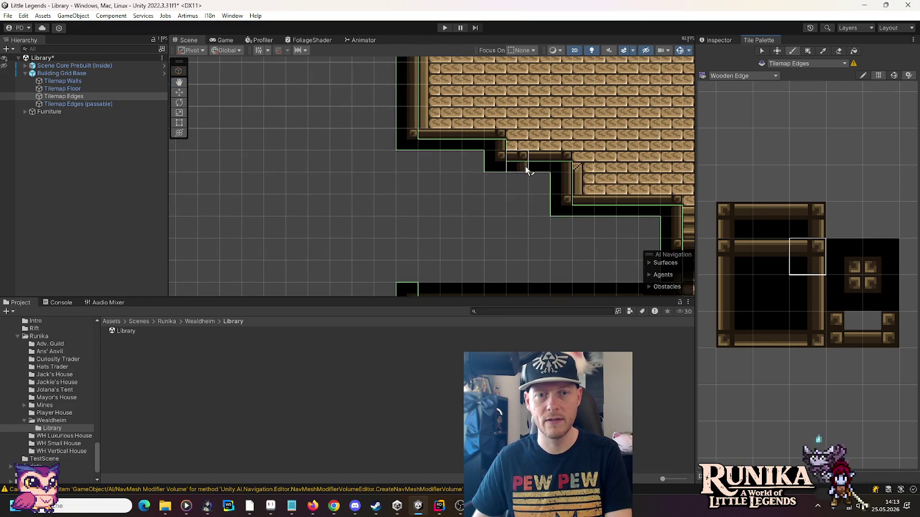
{"action": "left_click", "coordinate": [797, 294]}
{"action": "left_click", "coordinate": [512, 181]}
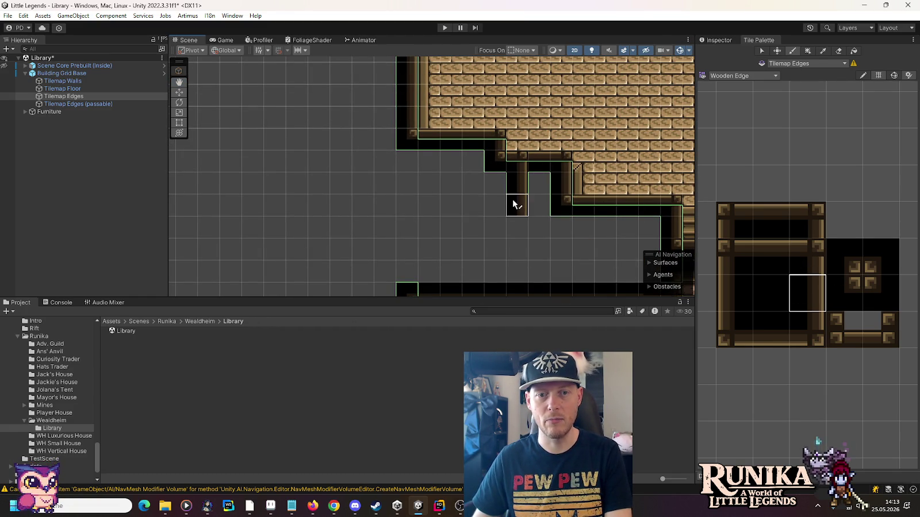
{"action": "left_click", "coordinate": [804, 329]}
{"action": "left_click", "coordinate": [529, 259]}
{"action": "left_click", "coordinate": [495, 270]}
{"action": "left_click", "coordinate": [850, 259]}
{"action": "left_click", "coordinate": [493, 246]}
{"action": "left_click", "coordinate": [755, 326]}
{"action": "left_click", "coordinate": [472, 270]}
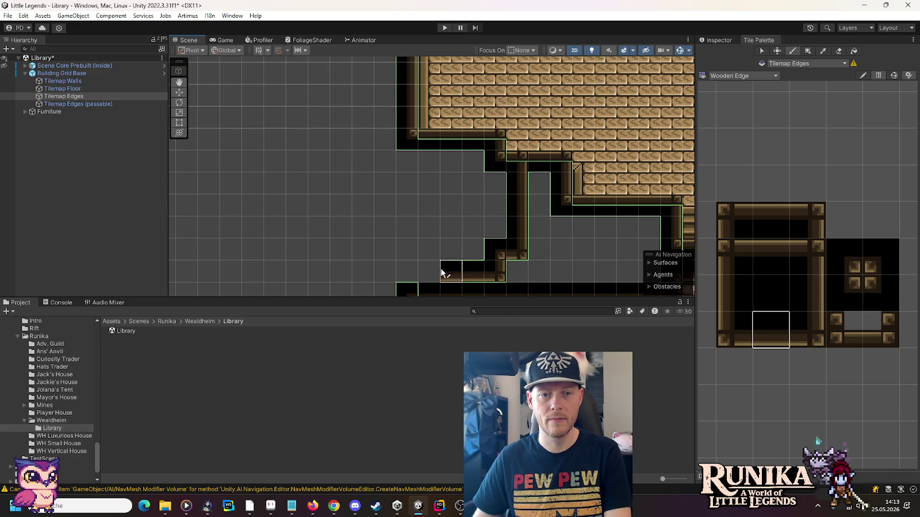
{"action": "left_click", "coordinate": [736, 328]}
{"action": "left_click", "coordinate": [406, 265]}
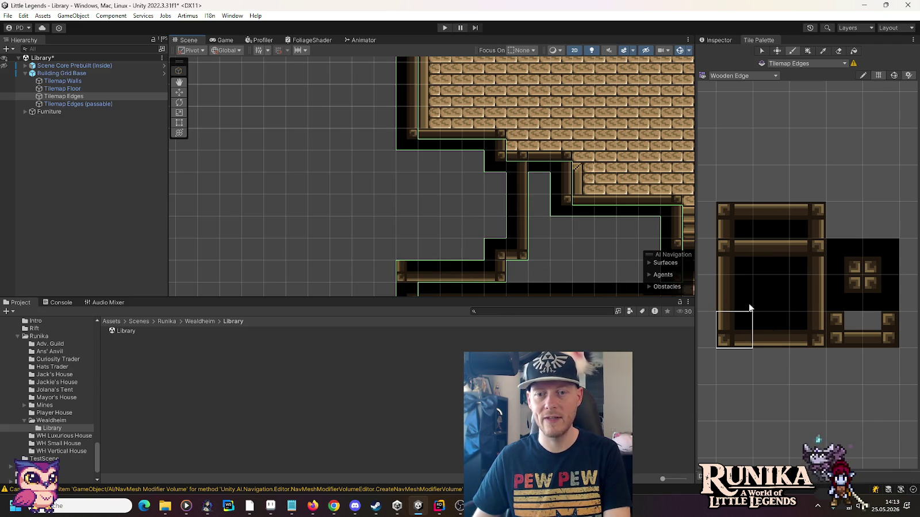
- Paint the side room's left wall upward to its top-left corner, then check the Aseprite sprite
{"action": "left_click", "coordinate": [380, 247]}
{"action": "left_click", "coordinate": [879, 256]}
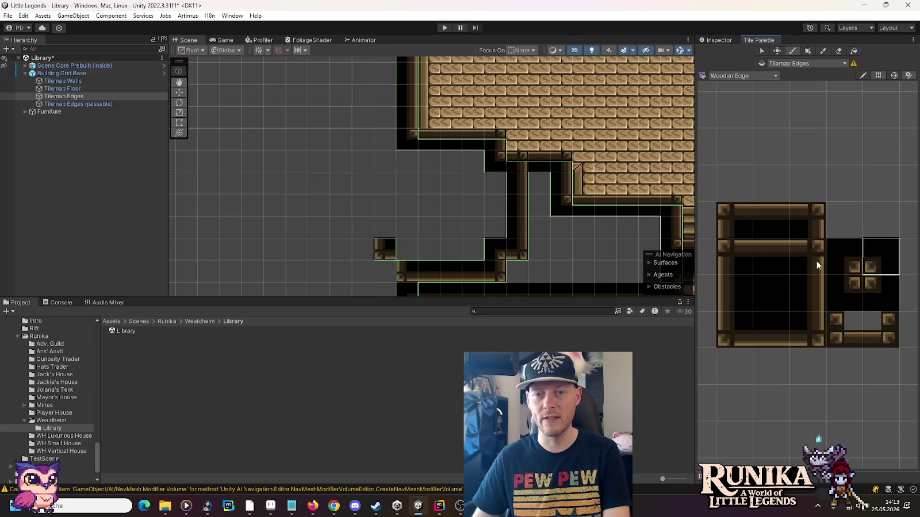
{"action": "left_click", "coordinate": [401, 253]}
{"action": "left_click", "coordinate": [730, 288]}
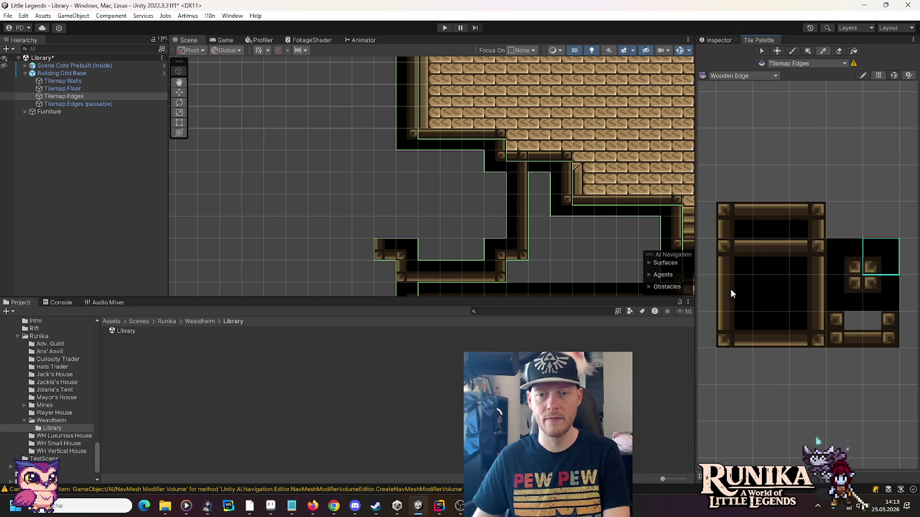
{"action": "left_click", "coordinate": [383, 230]}
{"action": "left_click", "coordinate": [382, 183]}
{"action": "left_click", "coordinate": [382, 162]}
{"action": "left_click", "coordinate": [730, 256]}
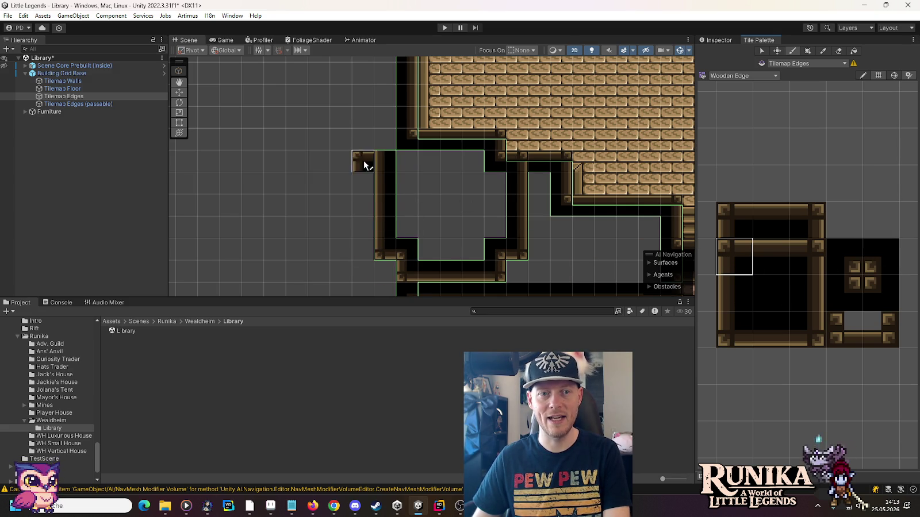
{"action": "left_click", "coordinate": [384, 162]}
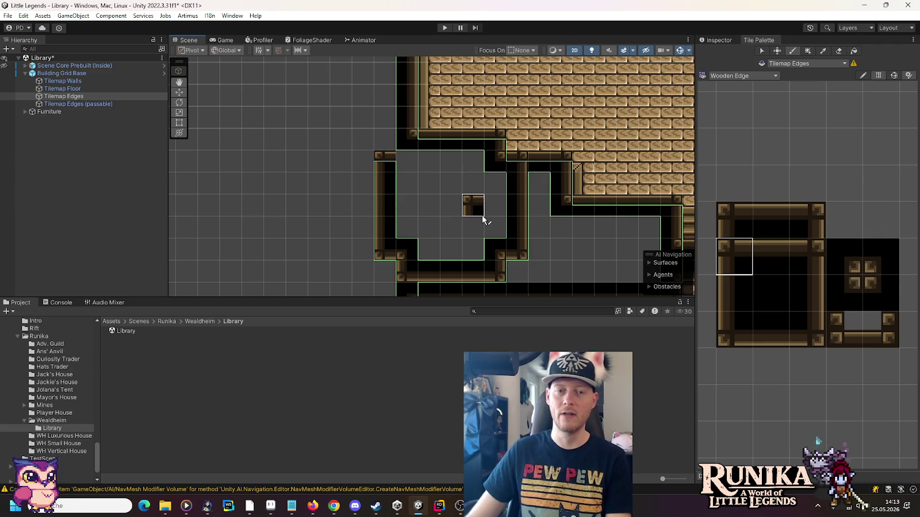
{"action": "left_click_drag", "start_coordinate": [483, 218], "coordinate": [437, 98]}
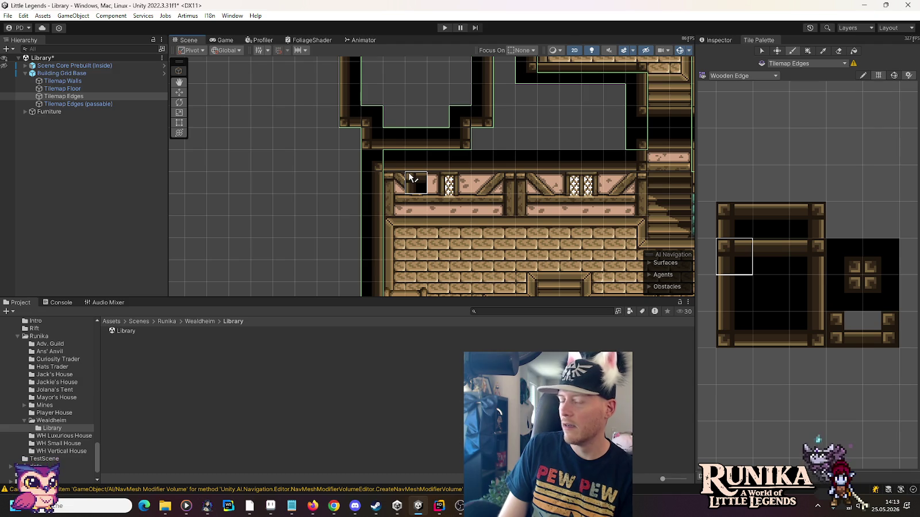
{"action": "key", "text": "alt+Tab"}
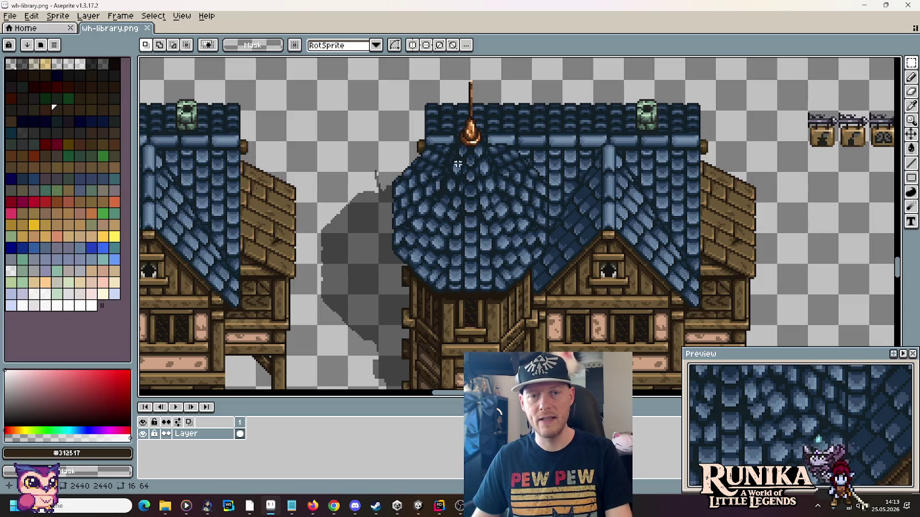
{"action": "key", "text": "alt+Tab"}
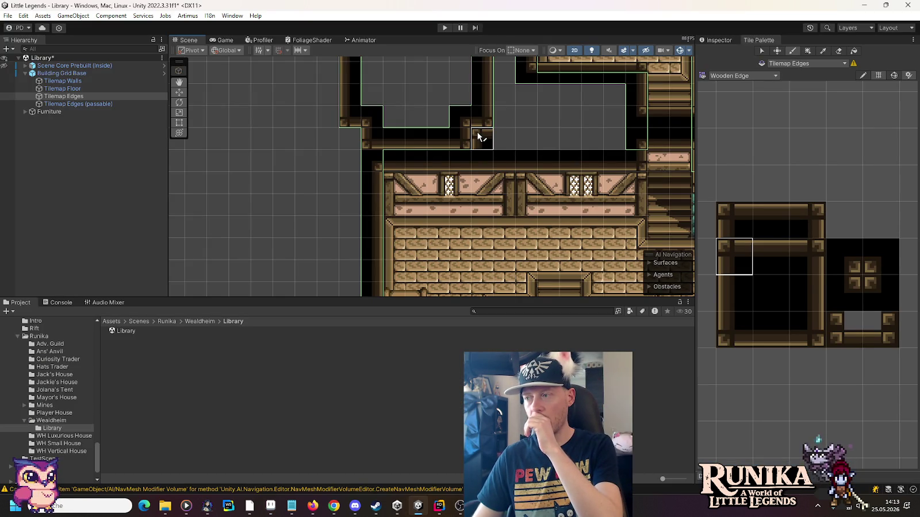
- Paint the inner-corner and top-left wooden edge tiles joining the side room to the upper room
{"action": "mouse_move", "coordinate": [479, 136]}
{"action": "left_mouse_down"}
{"action": "mouse_move", "coordinate": [493, 211]}
{"action": "mouse_move", "coordinate": [459, 179]}
{"action": "left_mouse_up"}
{"action": "left_click", "coordinate": [886, 280]}
{"action": "left_click", "coordinate": [405, 144]}
{"action": "left_click", "coordinate": [734, 257]}
{"action": "left_click", "coordinate": [392, 116]}
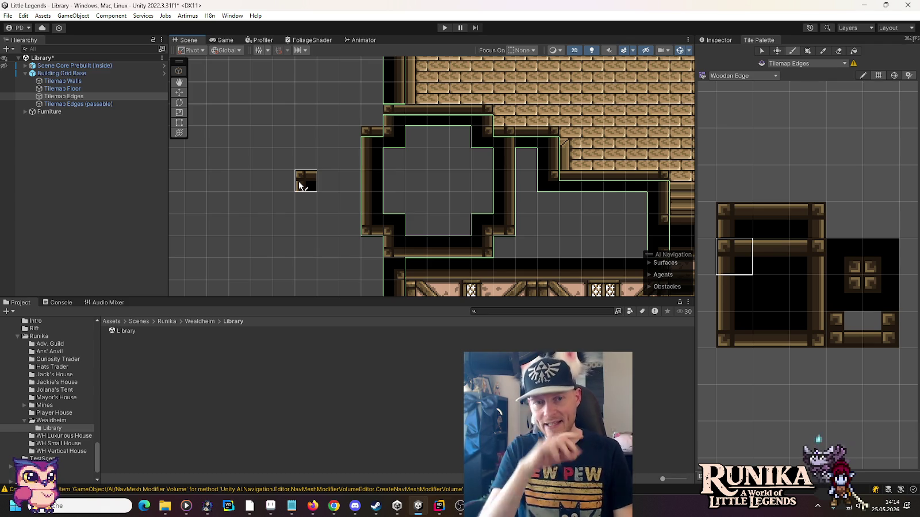
- Switch to the Move tool, deselect Tilemap Edges, and bring up Aseprite
{"action": "left_click", "coordinate": [179, 92]}
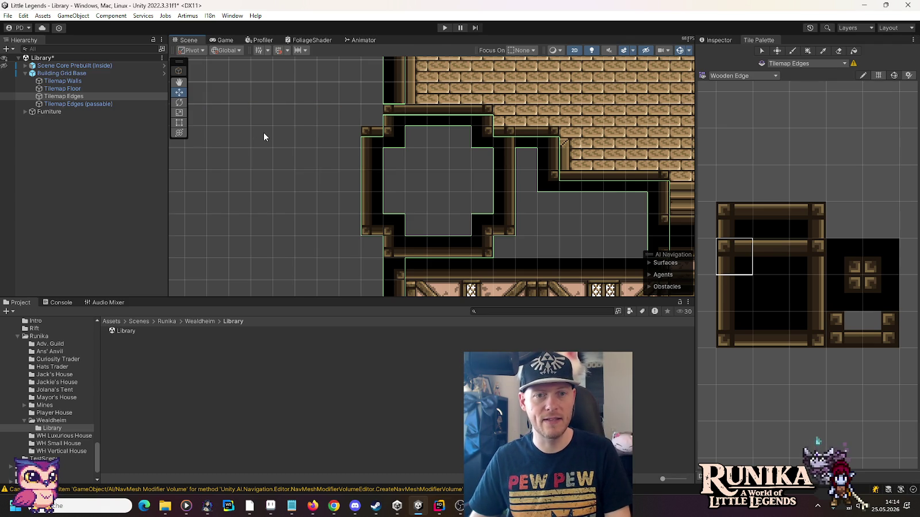
{"action": "left_click", "coordinate": [273, 137]}
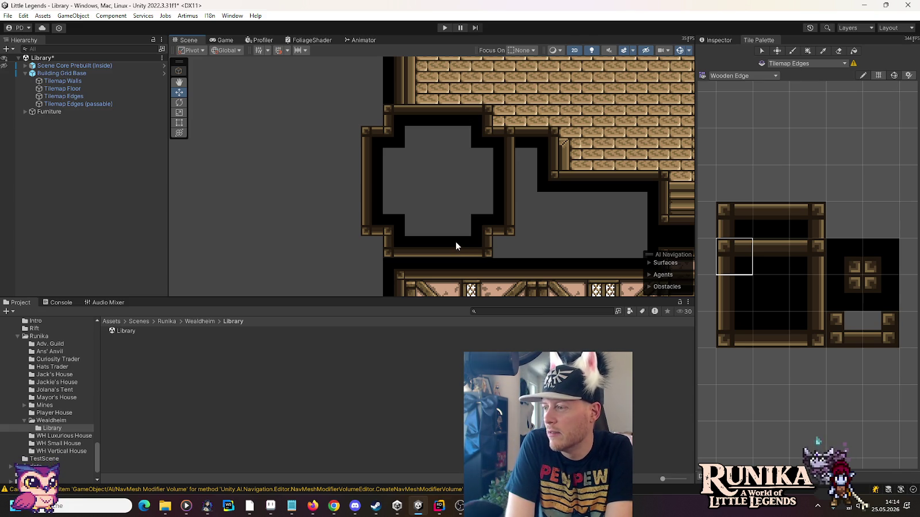
{"action": "key", "text": "alt+Tab"}
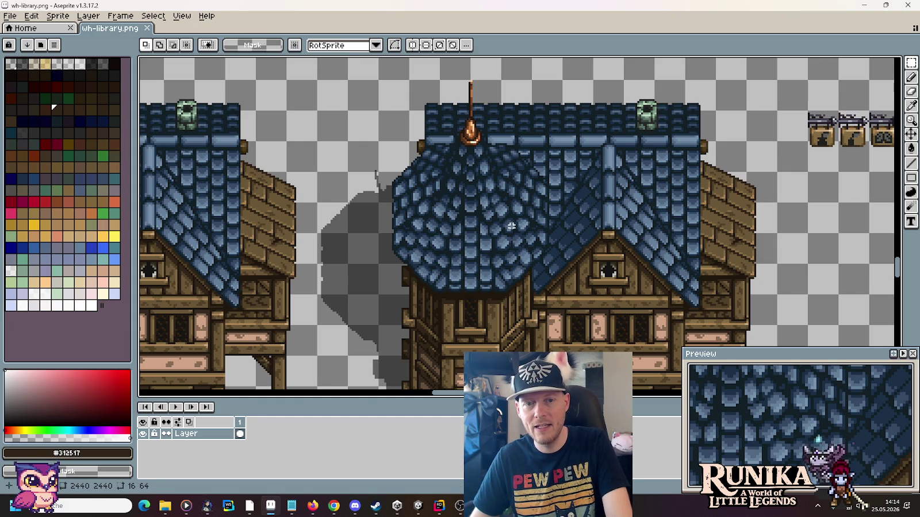
{"action": "key", "text": "alt+Tab"}
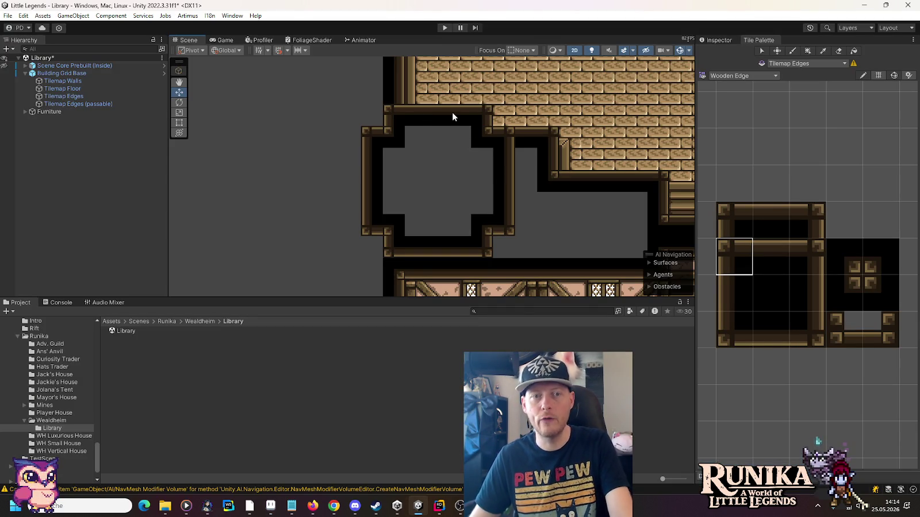
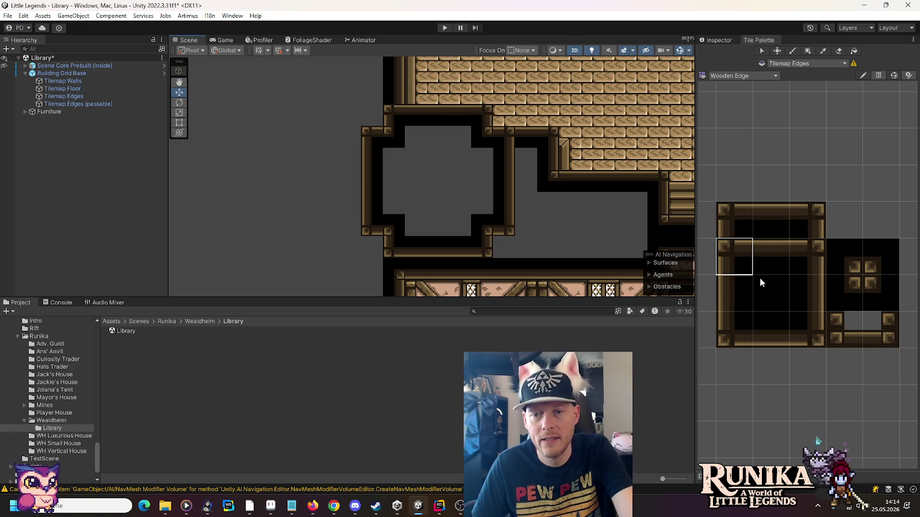
- On Tilemap Edges, flood-fill the cross-shaped room with the black tile, undoing the fill that overflowed
{"action": "left_click", "coordinate": [776, 332]}
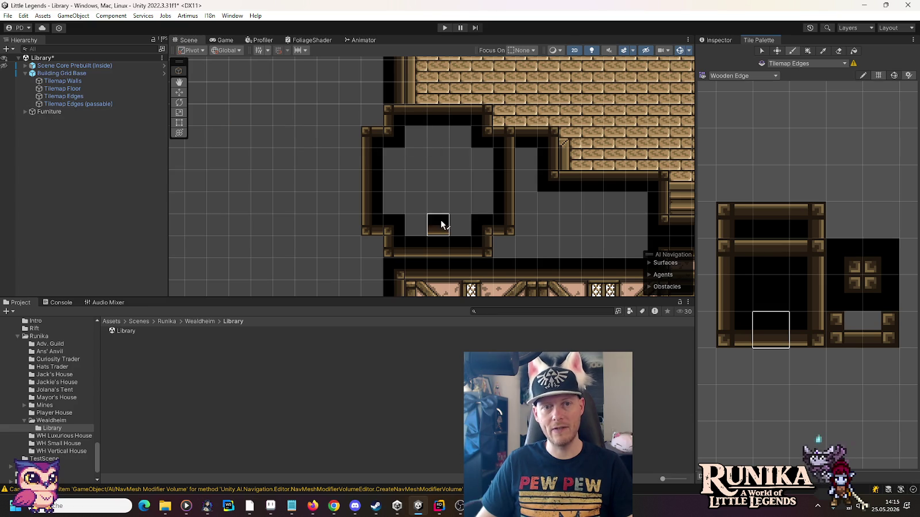
{"action": "left_click", "coordinate": [64, 97]}
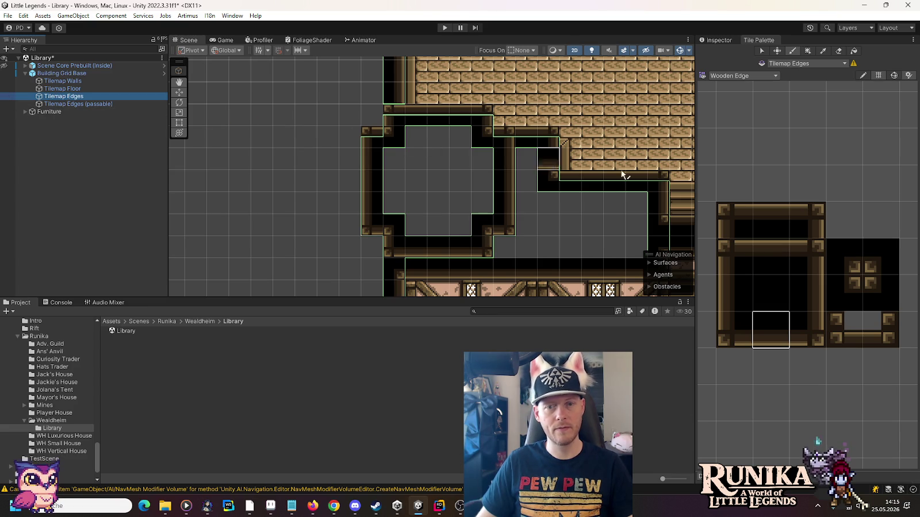
{"action": "left_click", "coordinate": [768, 292]}
{"action": "left_click", "coordinate": [854, 52]}
{"action": "left_click", "coordinate": [439, 163]}
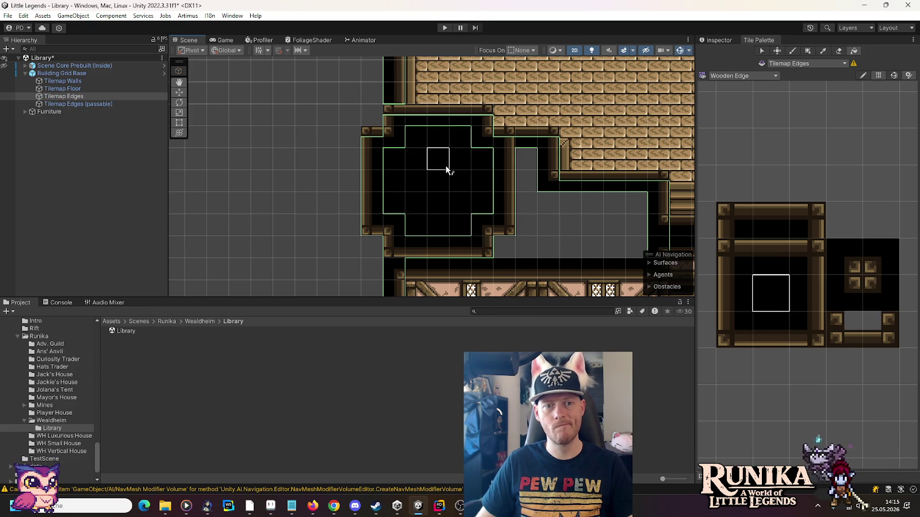
{"action": "left_click", "coordinate": [586, 225]}
{"action": "key", "text": "ctrl+z"}
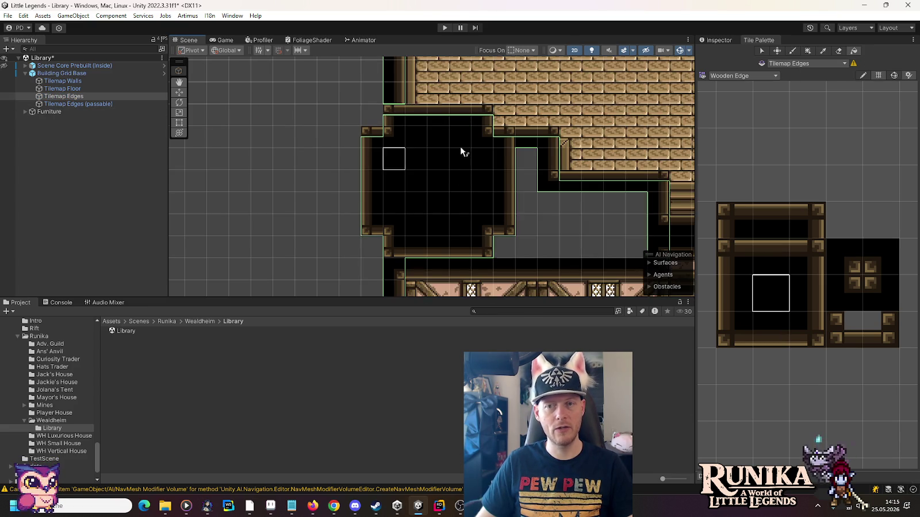
- Brush black tiles over the remaining grey column and the last grey cell
{"action": "left_click", "coordinate": [793, 51]}
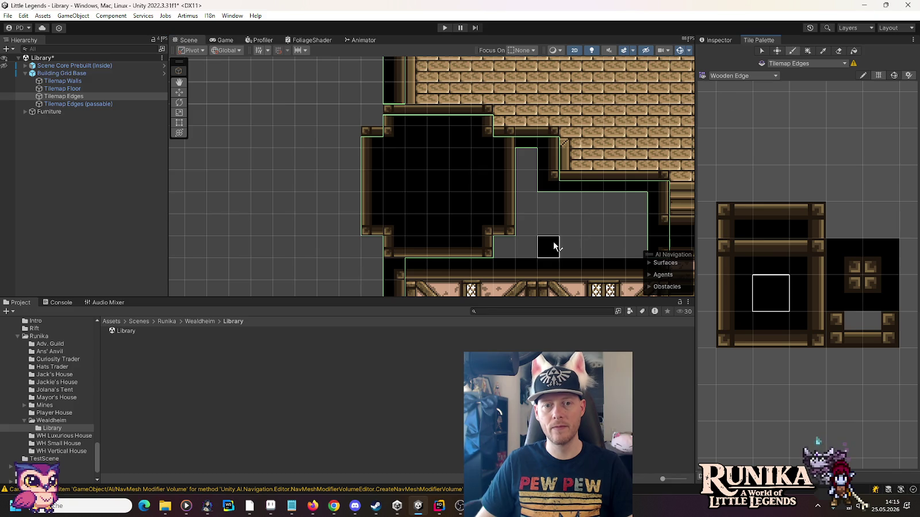
{"action": "mouse_move", "coordinate": [520, 247]}
{"action": "left_mouse_down"}
{"action": "mouse_move", "coordinate": [530, 176]}
{"action": "mouse_move", "coordinate": [550, 246]}
{"action": "mouse_move", "coordinate": [555, 218]}
{"action": "mouse_move", "coordinate": [610, 203]}
{"action": "mouse_move", "coordinate": [633, 226]}
{"action": "mouse_move", "coordinate": [566, 248]}
{"action": "left_mouse_up"}
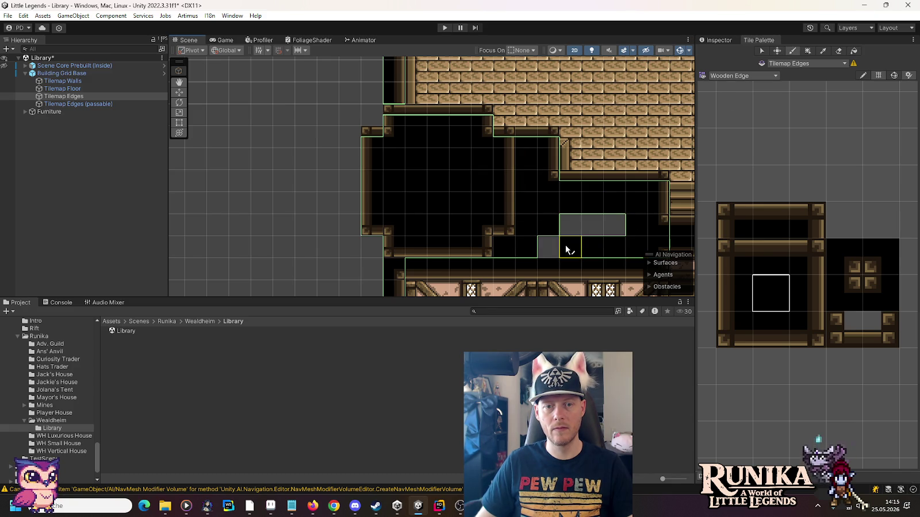
{"action": "left_click", "coordinate": [612, 223]}
{"action": "scroll", "coordinate": [302, 201], "scroll_direction": "down", "scroll_amount": 2}
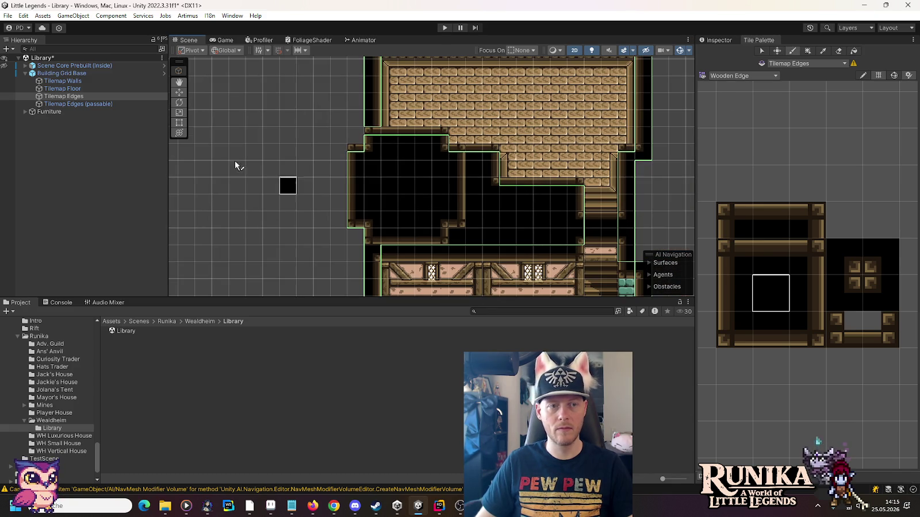
{"action": "left_click", "coordinate": [179, 93]}
{"action": "left_click_drag", "start_coordinate": [274, 240], "coordinate": [313, 185]}
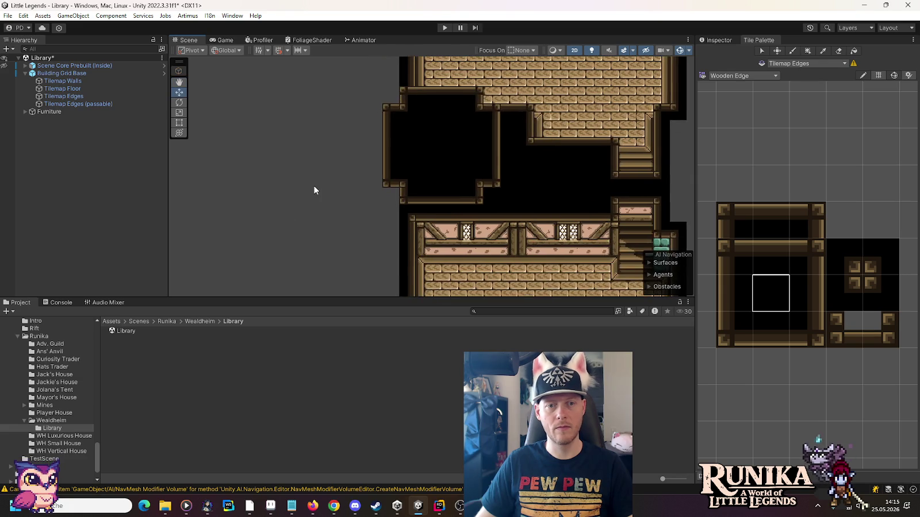
{"action": "scroll", "coordinate": [313, 185], "scroll_direction": "down", "scroll_amount": 3}
{"action": "mouse_move", "coordinate": [305, 240]}
{"action": "left_mouse_down"}
{"action": "mouse_move", "coordinate": [315, 133]}
{"action": "mouse_move", "coordinate": [314, 213]}
{"action": "left_mouse_up"}
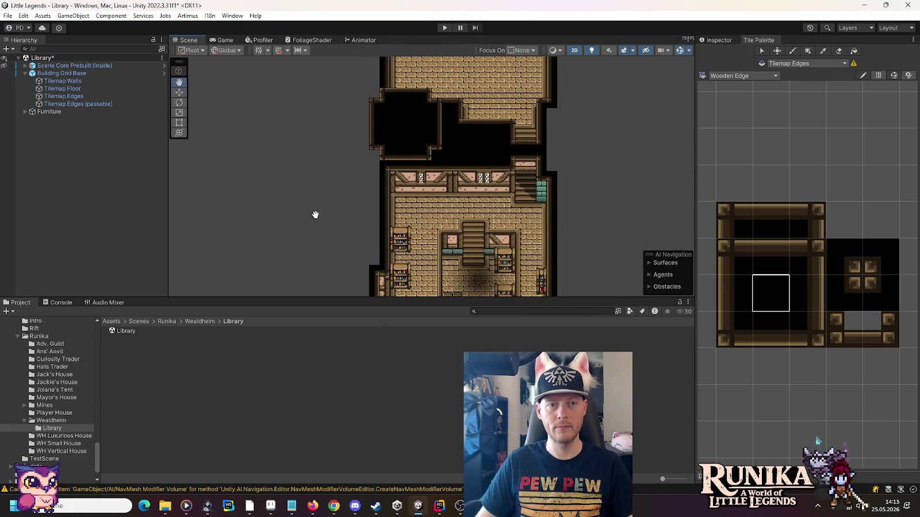
{"action": "left_click_drag", "start_coordinate": [316, 270], "coordinate": [313, 143]}
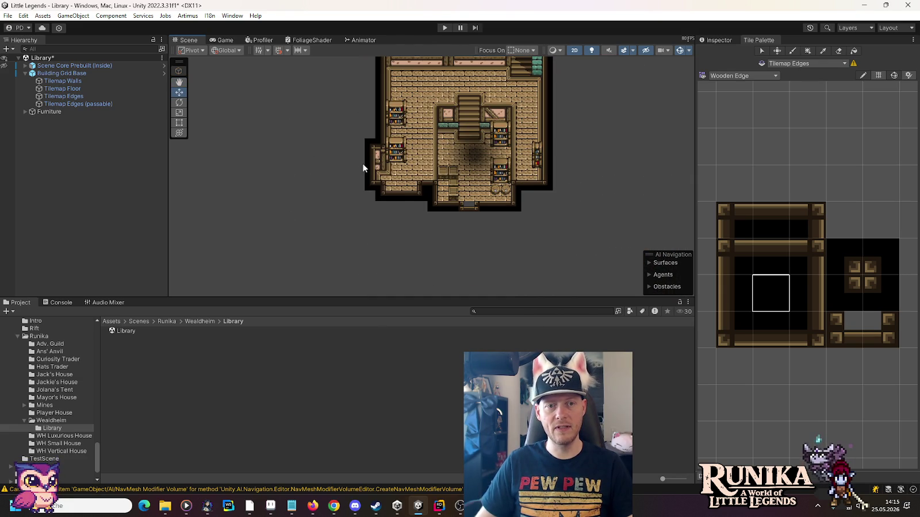
{"action": "mouse_move", "coordinate": [387, 110]}
{"action": "left_mouse_down"}
{"action": "mouse_move", "coordinate": [395, 252]}
{"action": "mouse_move", "coordinate": [340, 127]}
{"action": "left_mouse_up"}
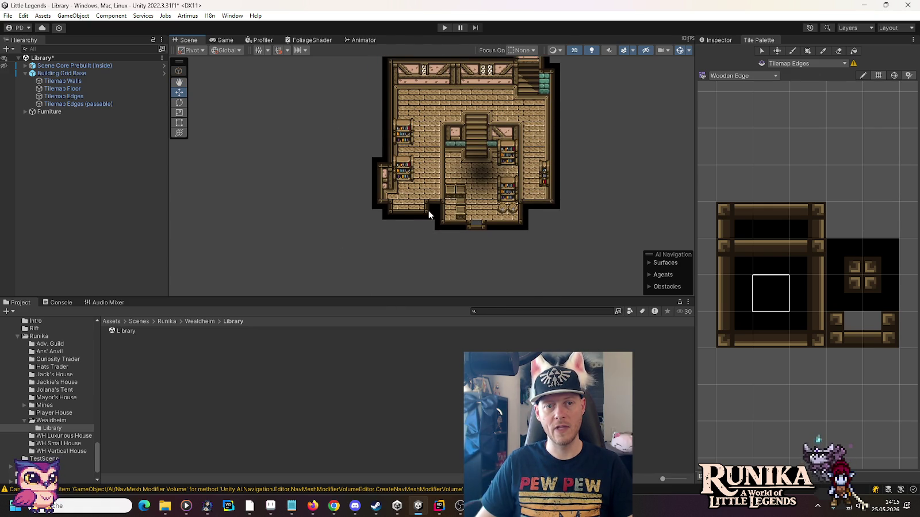
{"action": "left_click_drag", "start_coordinate": [429, 207], "coordinate": [405, 356]}
{"action": "left_click_drag", "start_coordinate": [380, 205], "coordinate": [372, 117]}
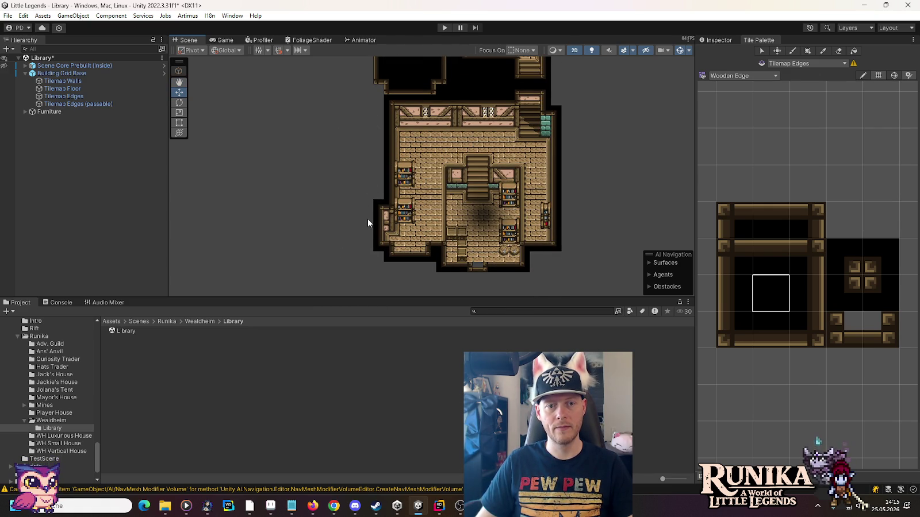
{"action": "mouse_move", "coordinate": [369, 218]}
{"action": "left_mouse_down"}
{"action": "mouse_move", "coordinate": [388, 253]}
{"action": "mouse_move", "coordinate": [384, 191]}
{"action": "left_mouse_up"}
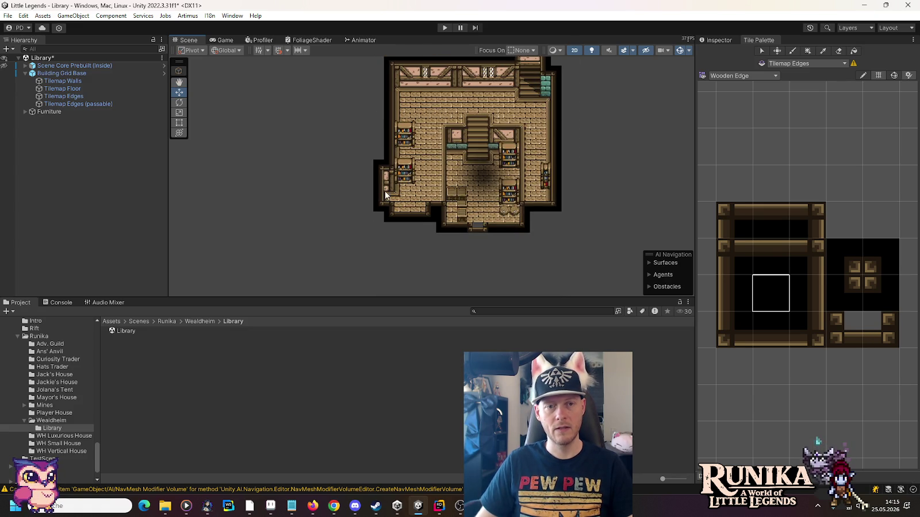
{"action": "scroll", "coordinate": [384, 191], "scroll_direction": "up", "scroll_amount": 3}
{"action": "scroll", "coordinate": [385, 191], "scroll_direction": "up", "scroll_amount": 1}
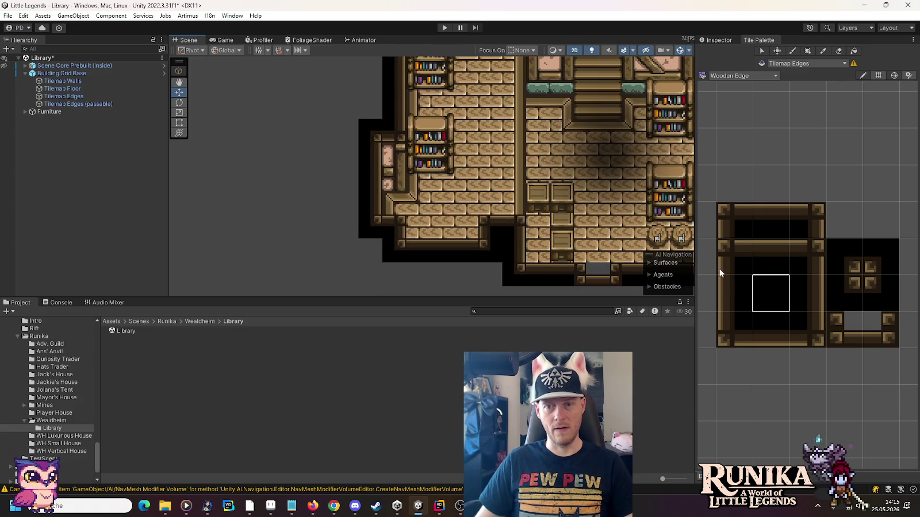
- Paint wooden corner and top edge tiles around the ledge's upper-left corner
{"action": "left_click", "coordinate": [802, 256]}
{"action": "left_click", "coordinate": [402, 108]}
{"action": "left_click", "coordinate": [778, 255]}
{"action": "left_click", "coordinate": [378, 111]}
{"action": "left_click", "coordinate": [390, 131]}
{"action": "left_click", "coordinate": [733, 254]}
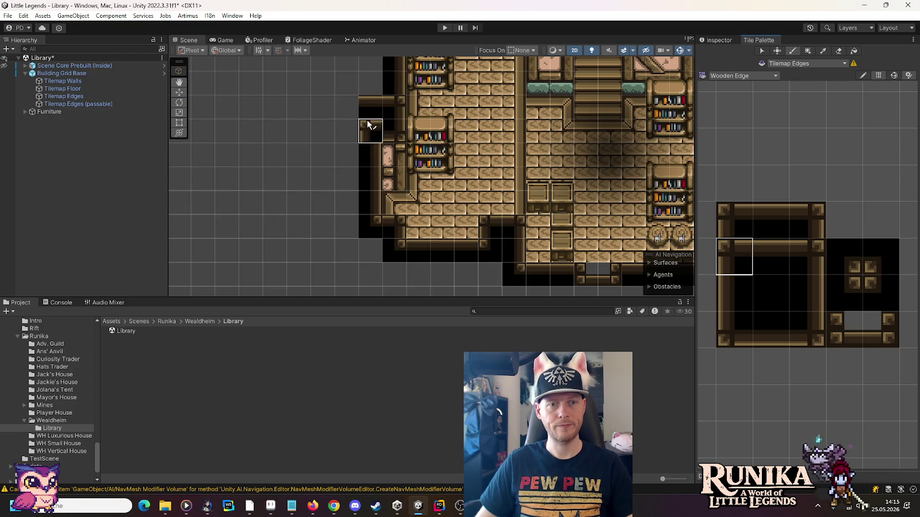
{"action": "left_click", "coordinate": [348, 108]}
{"action": "left_click", "coordinate": [873, 292]}
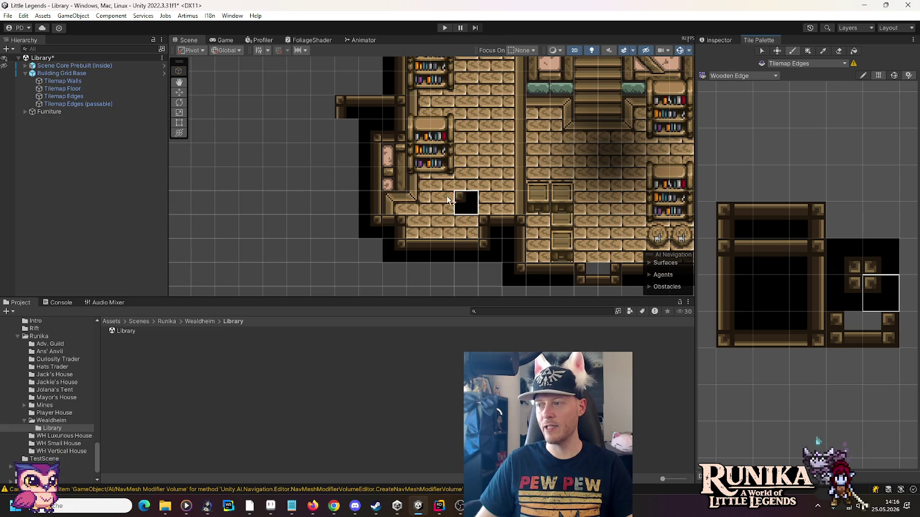
{"action": "left_click", "coordinate": [349, 131]}
{"action": "left_click", "coordinate": [736, 256]}
{"action": "left_click", "coordinate": [328, 132]}
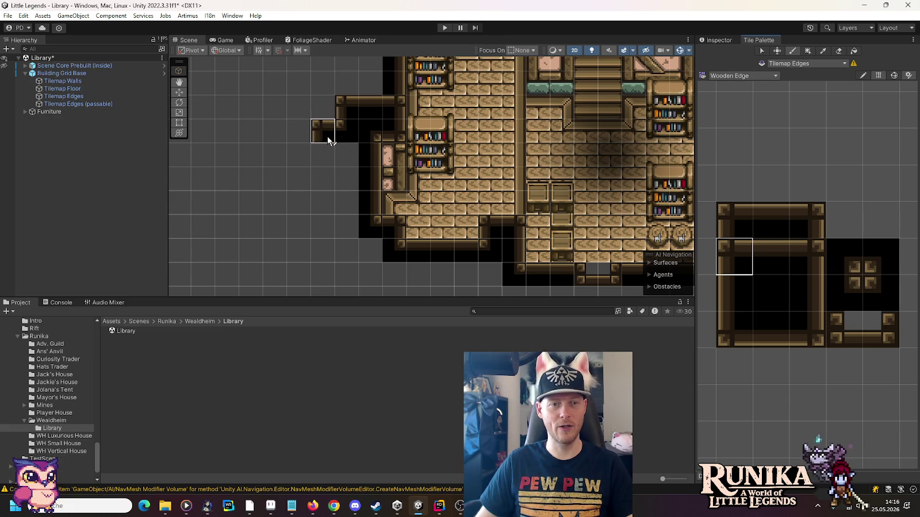
{"action": "left_click", "coordinate": [366, 119]}
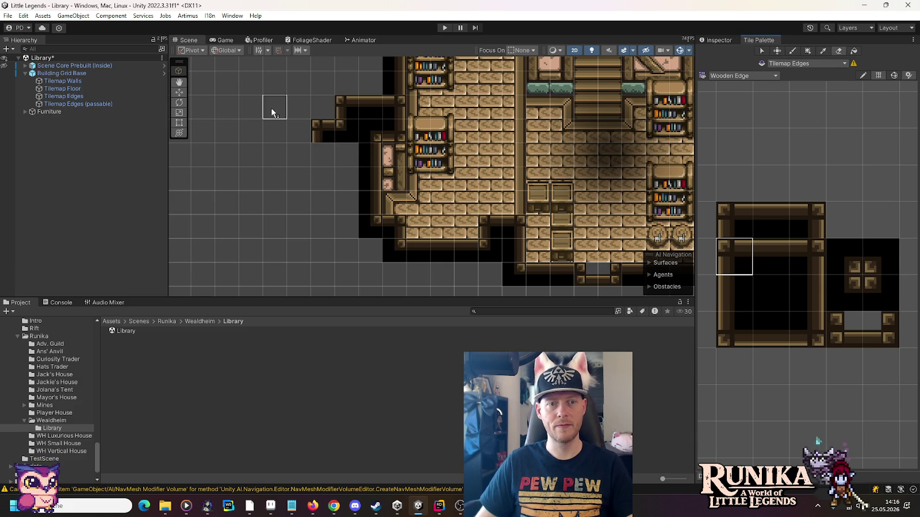
- Run the ledge's left wooden edge downward, ending in a bottom-left corner and filler tiles
{"action": "left_click", "coordinate": [733, 294]}
{"action": "left_click_drag", "start_coordinate": [351, 152], "coordinate": [355, 246]}
{"action": "left_click", "coordinate": [726, 327]}
{"action": "left_click", "coordinate": [346, 253]}
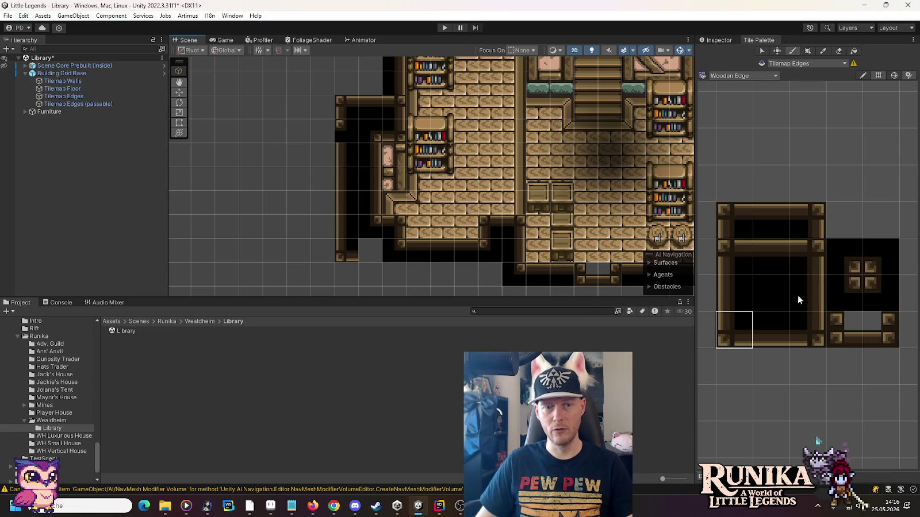
{"action": "left_click", "coordinate": [880, 268]}
{"action": "left_click", "coordinate": [371, 250]}
{"action": "left_click", "coordinate": [729, 333]}
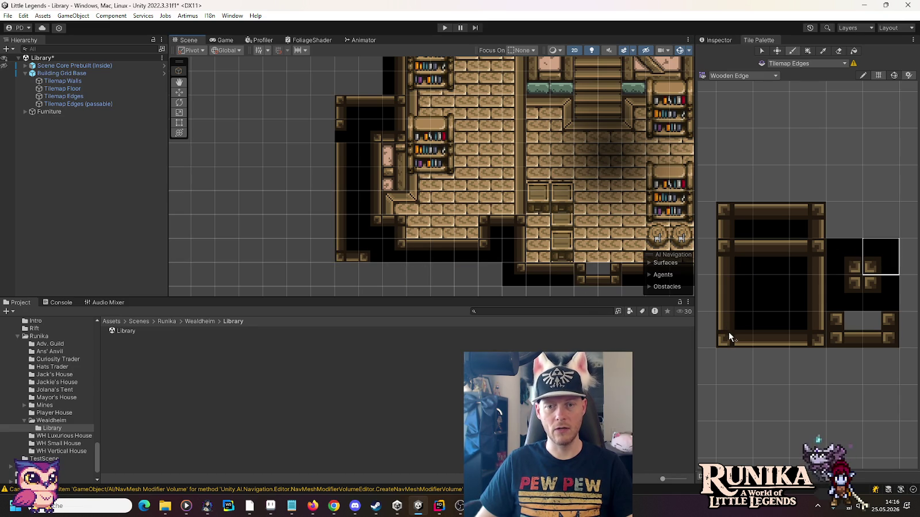
{"action": "left_click", "coordinate": [377, 274]}
{"action": "left_click", "coordinate": [872, 297]}
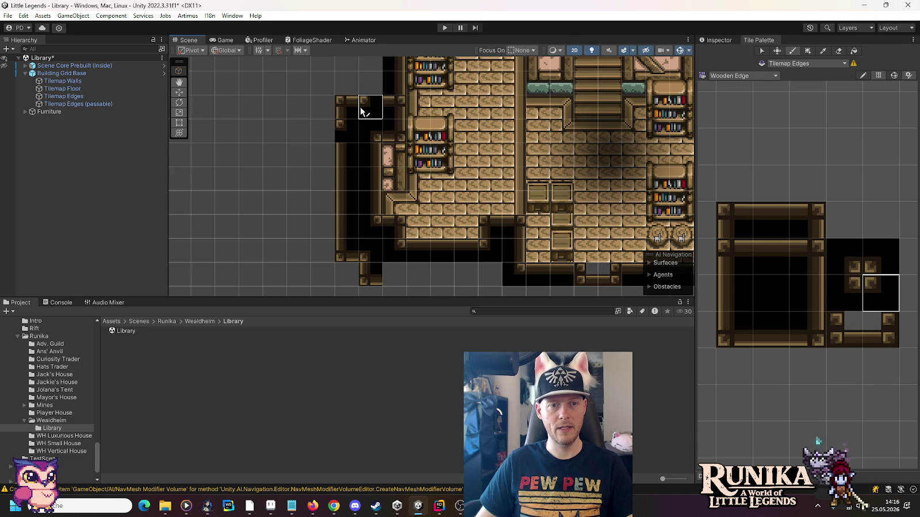
- Add a left-edge tile beside the shelves and corner pieces where the ledge meets the wall
{"action": "left_click", "coordinate": [748, 296]}
{"action": "left_click", "coordinate": [348, 129]}
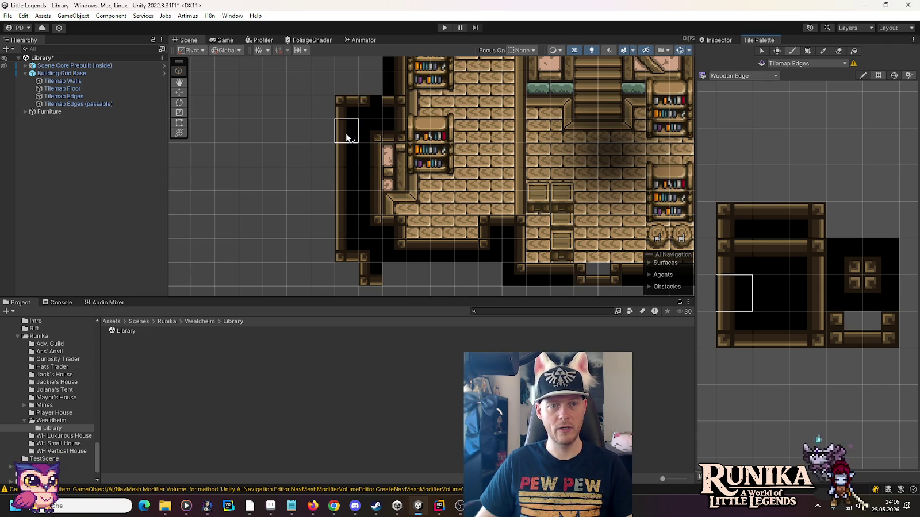
{"action": "left_click", "coordinate": [745, 250]}
{"action": "left_click", "coordinate": [371, 83]}
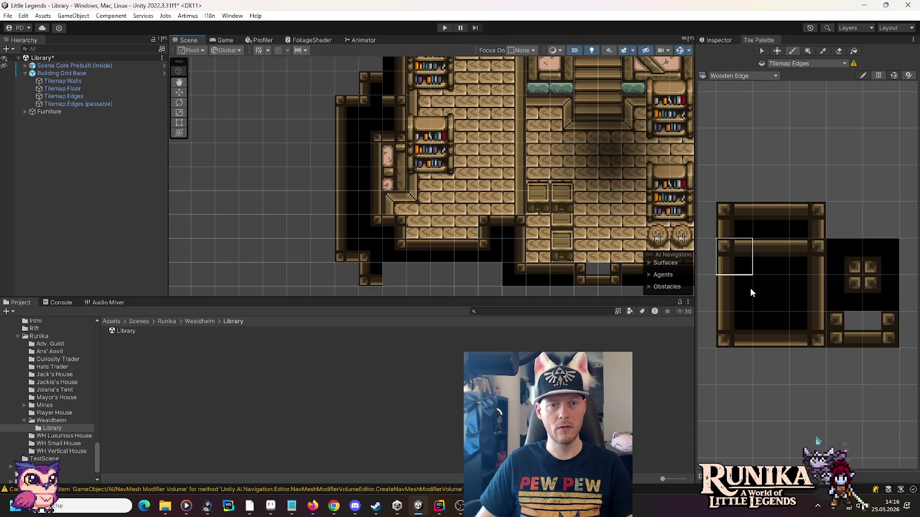
{"action": "left_click", "coordinate": [807, 292]}
{"action": "left_click", "coordinate": [771, 256]}
{"action": "left_click", "coordinate": [807, 256]}
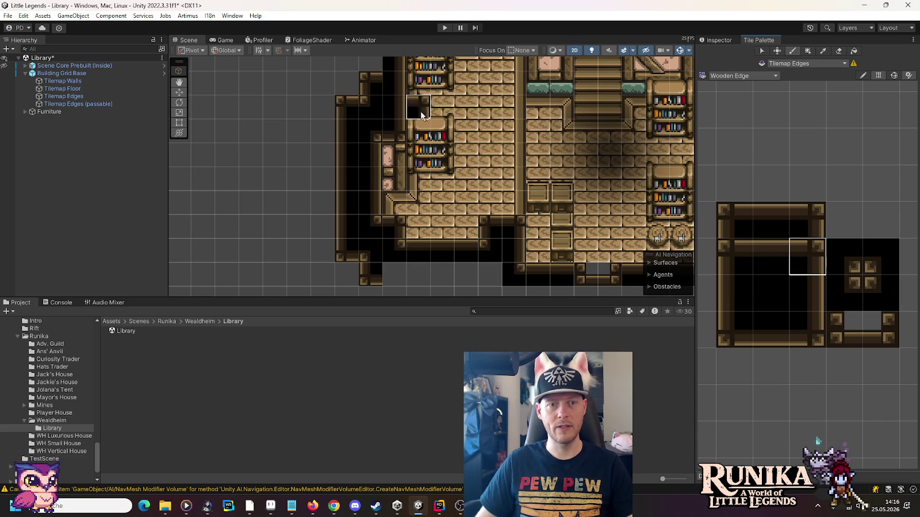
{"action": "left_click", "coordinate": [401, 100]}
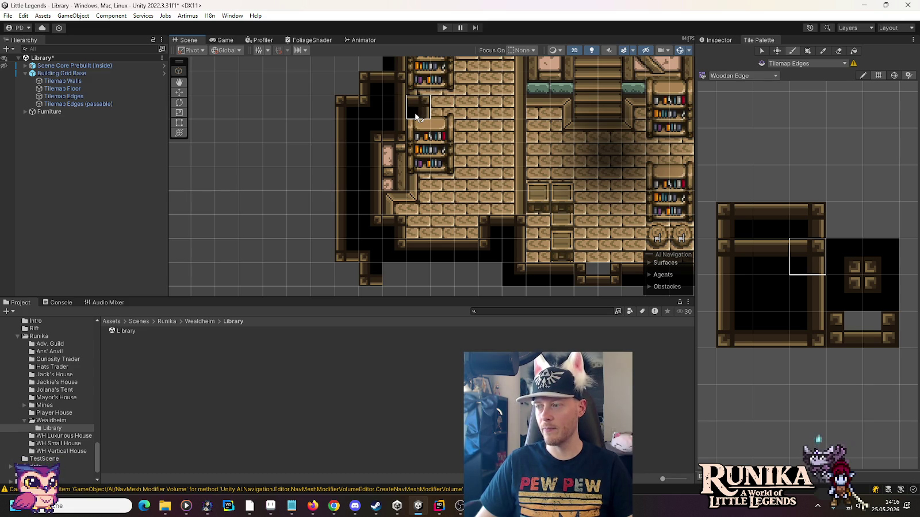
{"action": "left_click_drag", "start_coordinate": [281, 247], "coordinate": [276, 216]}
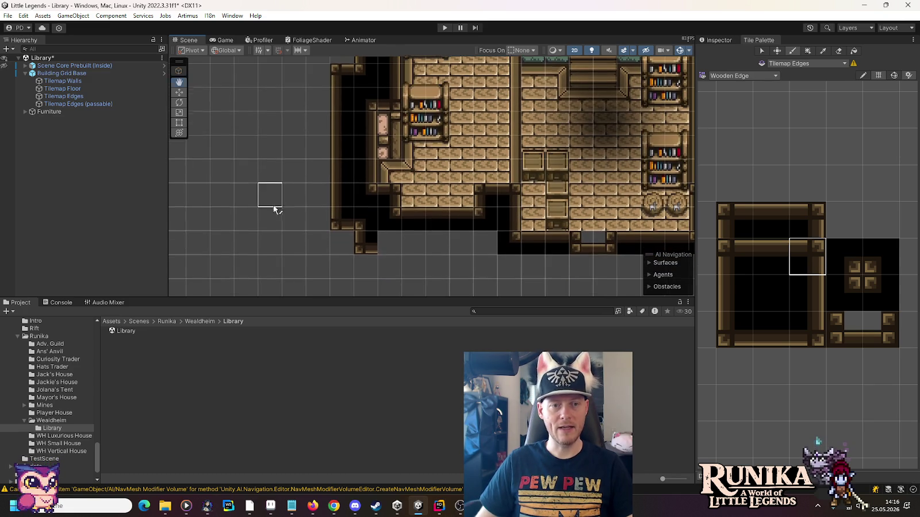
{"action": "left_click", "coordinate": [755, 329]}
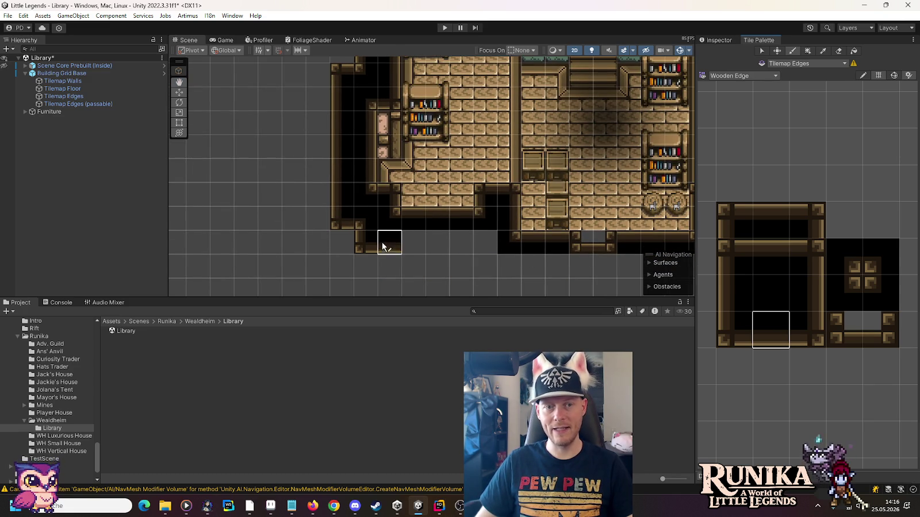
{"action": "left_click_drag", "start_coordinate": [399, 250], "coordinate": [480, 251]}
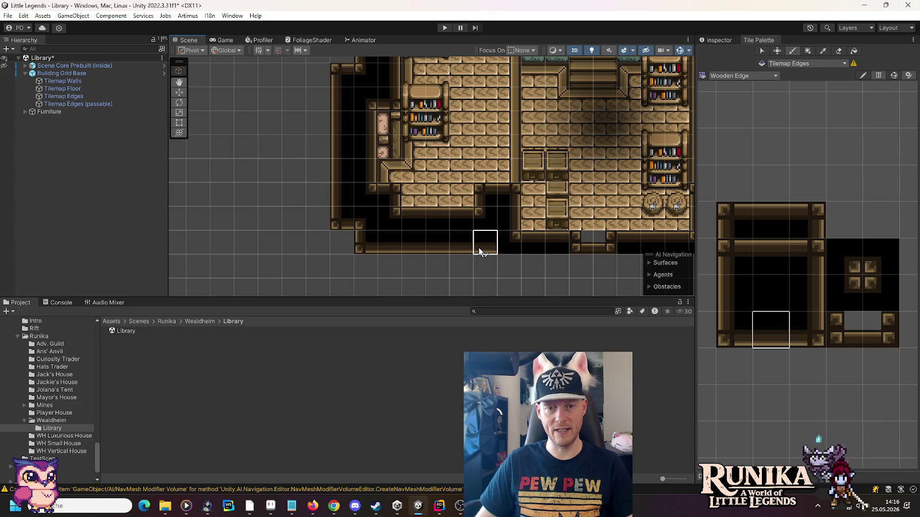
{"action": "left_click", "coordinate": [478, 247]}
{"action": "left_click", "coordinate": [815, 323]}
{"action": "scroll", "coordinate": [260, 227], "scroll_direction": "down", "scroll_amount": 1}
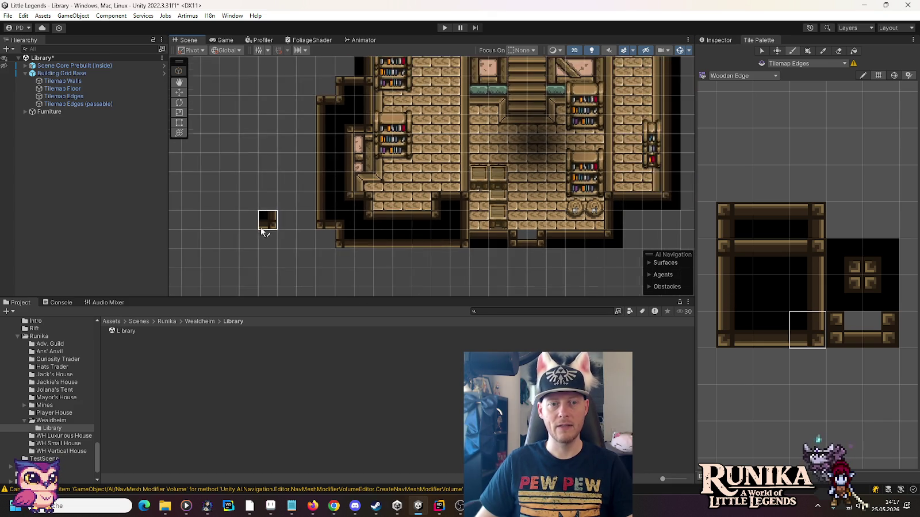
{"action": "scroll", "coordinate": [259, 226], "scroll_direction": "down", "scroll_amount": 2}
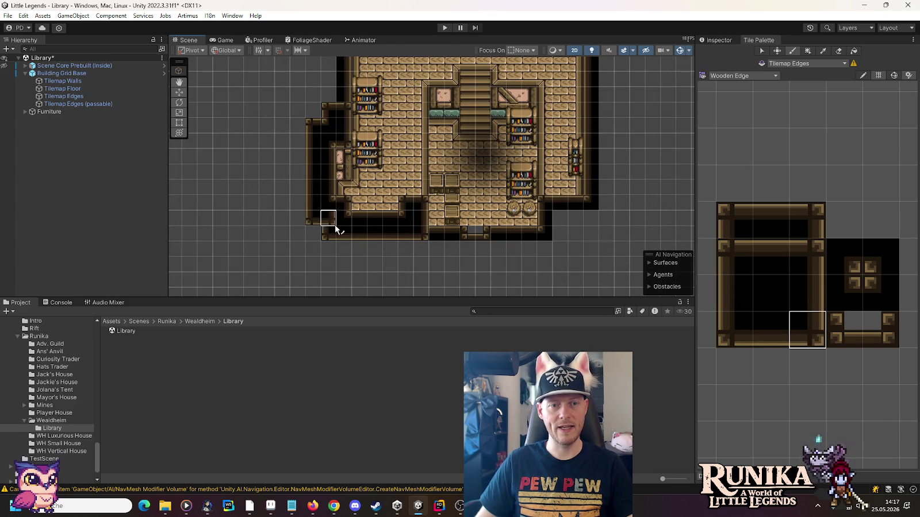
{"action": "left_click_drag", "start_coordinate": [251, 123], "coordinate": [269, 224]}
{"action": "left_click_drag", "start_coordinate": [291, 115], "coordinate": [313, 248]}
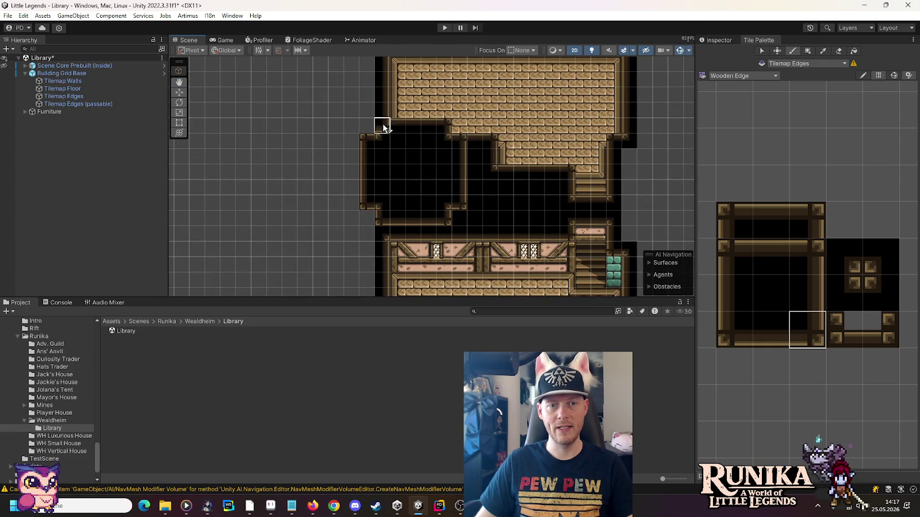
{"action": "scroll", "coordinate": [333, 202], "scroll_direction": "up", "scroll_amount": 2}
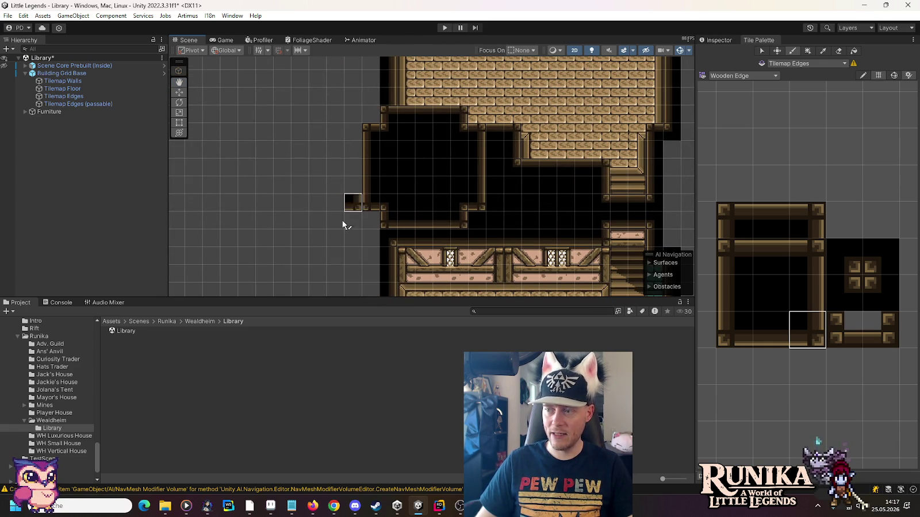
{"action": "scroll", "coordinate": [314, 92], "scroll_direction": "down", "scroll_amount": 3}
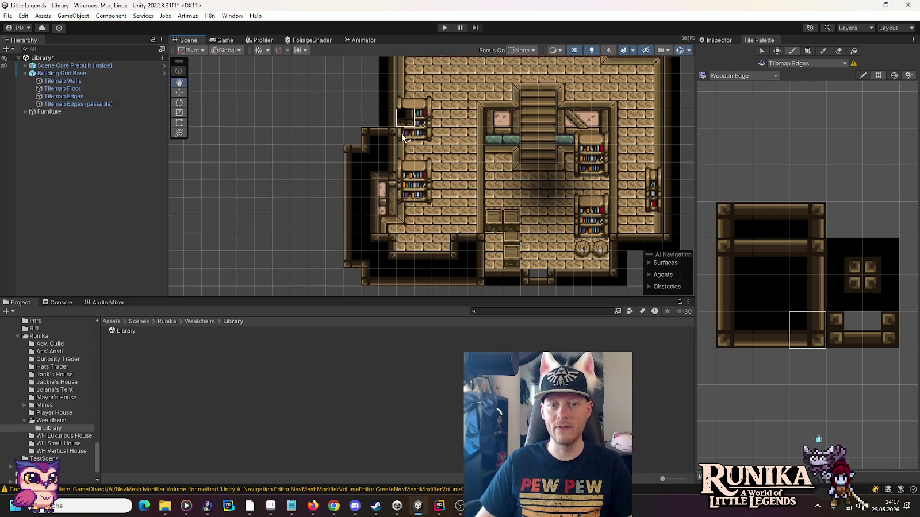
{"action": "scroll", "coordinate": [291, 261], "scroll_direction": "up", "scroll_amount": 2}
{"action": "scroll", "coordinate": [273, 97], "scroll_direction": "down", "scroll_amount": 2}
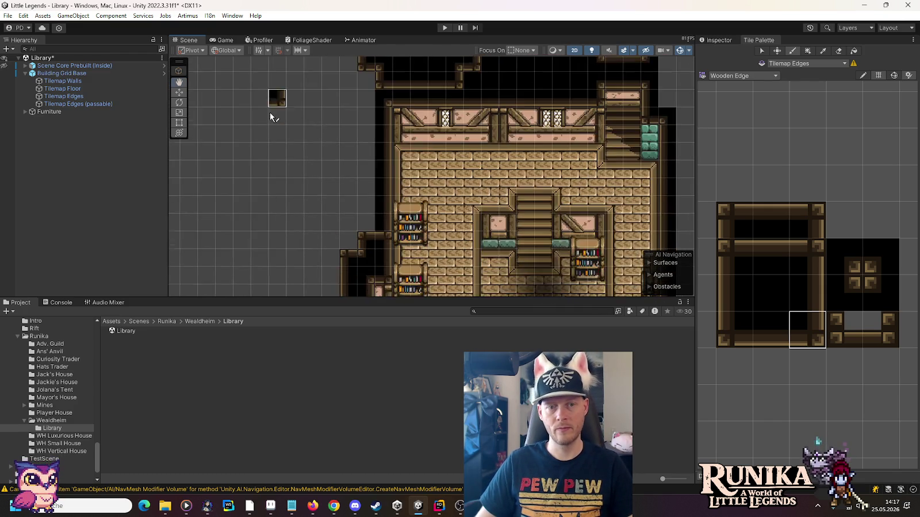
{"action": "scroll", "coordinate": [273, 165], "scroll_direction": "up", "scroll_amount": 2}
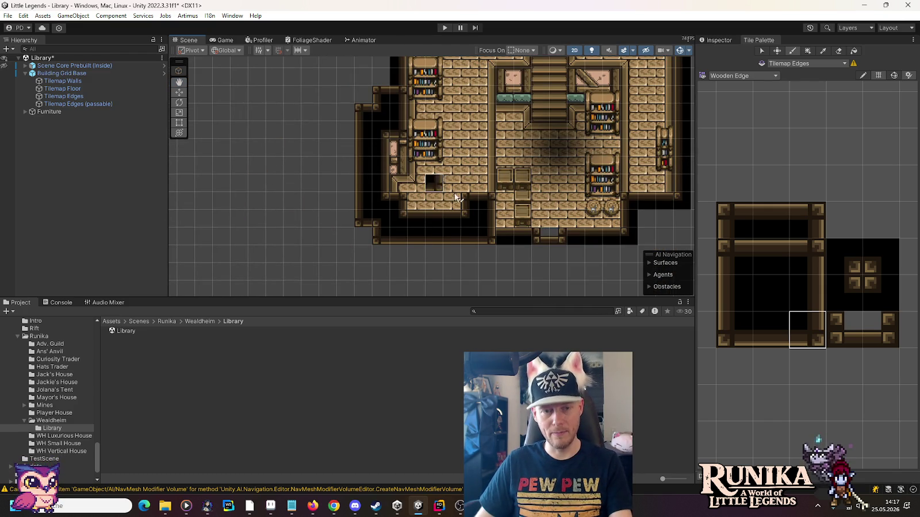
- Undo the stray left-side edge tiles and repaint a vertical wooden edge strip
{"action": "key", "text": "ctrl+z"}
{"action": "key", "text": "ctrl+z"}
{"action": "key", "text": "ctrl+z"}
{"action": "key", "text": "ctrl+z"}
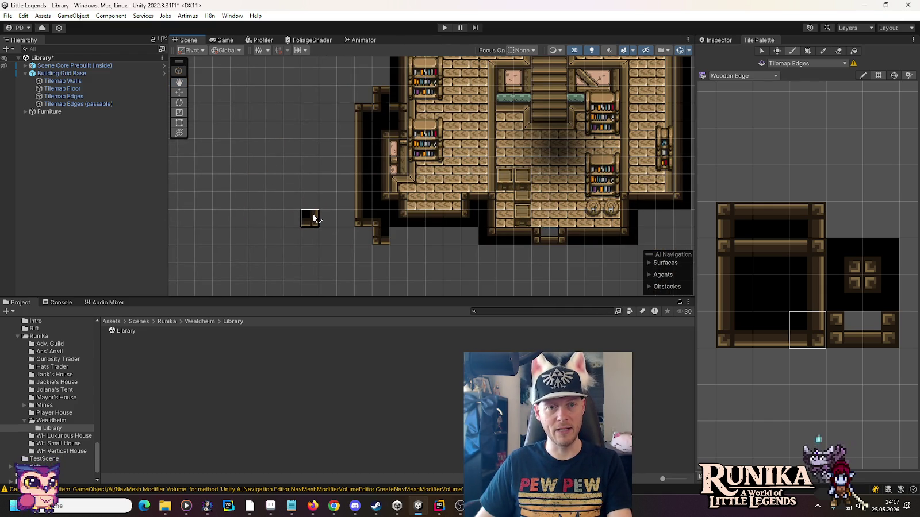
{"action": "key", "text": "ctrl+z"}
{"action": "key", "text": "ctrl+z"}
{"action": "key", "text": "ctrl+z"}
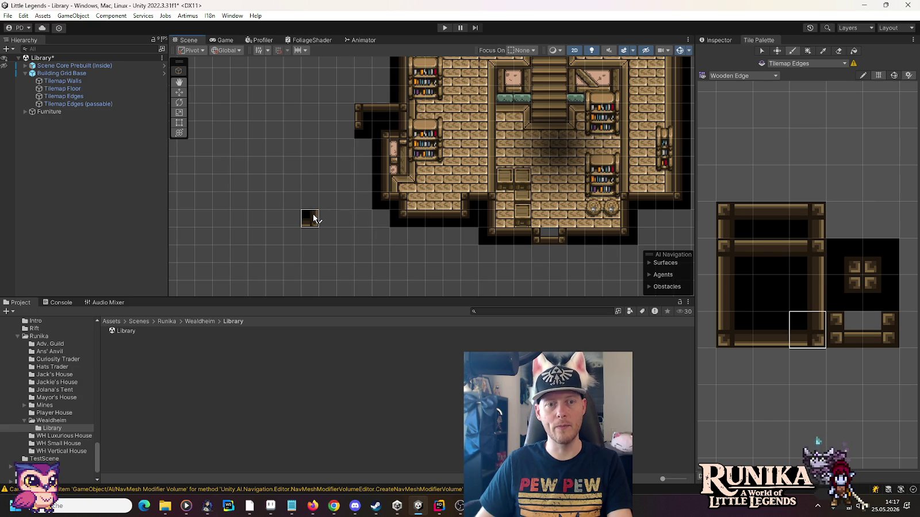
{"action": "key", "text": "ctrl+z"}
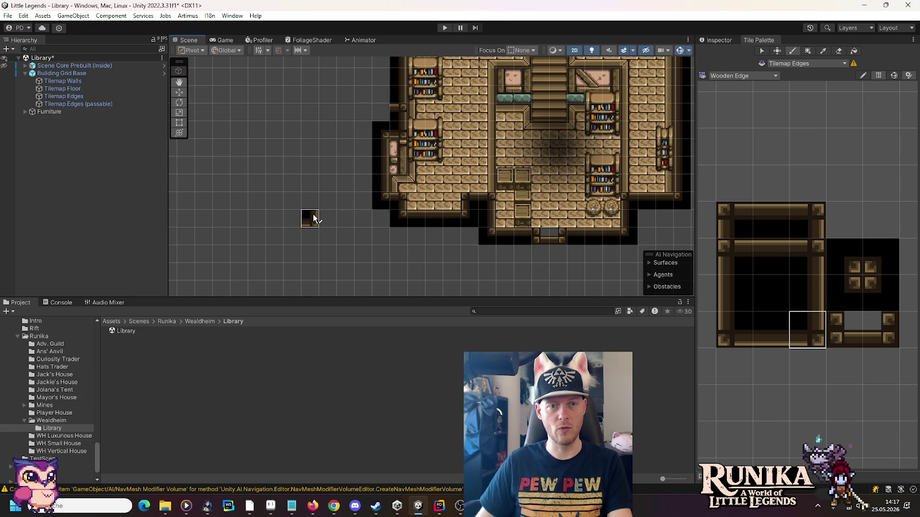
{"action": "key", "text": "Up"}
{"action": "key", "text": "Up"}
{"action": "key", "text": "Up"}
{"action": "key", "text": "Down"}
{"action": "key", "text": "Down"}
{"action": "key", "text": "Down"}
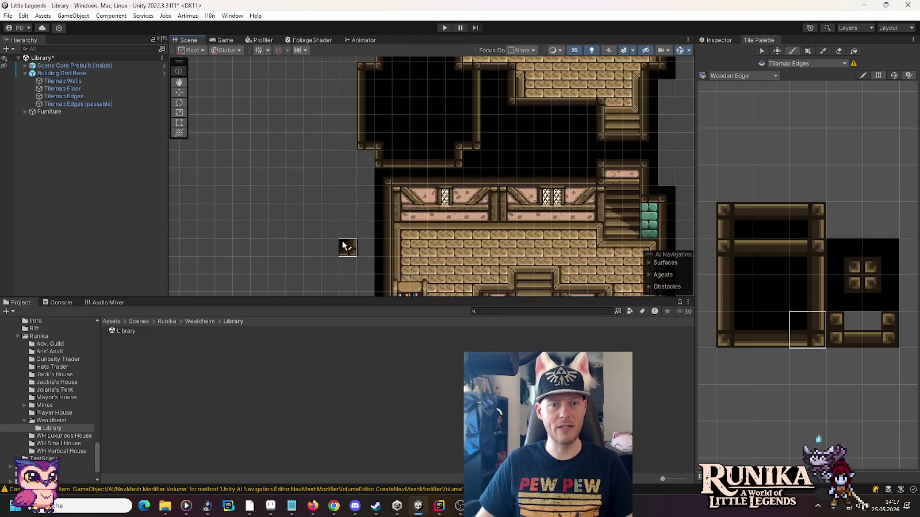
{"action": "left_click_drag", "start_coordinate": [370, 137], "coordinate": [372, 187]}
- Pan and zoom around the scene to review the dark rooms, brick floor and staircase
{"action": "key", "text": "Down"}
{"action": "key", "text": "Down"}
{"action": "key", "text": "Down"}
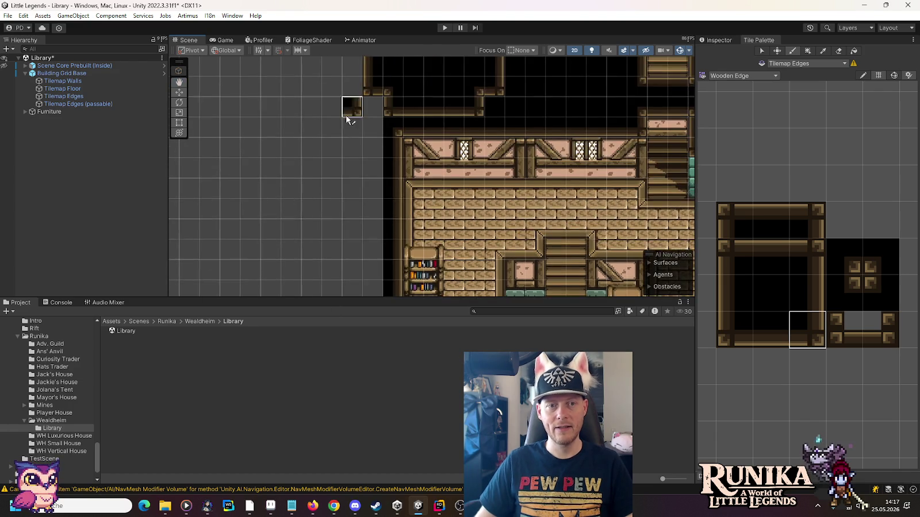
{"action": "key", "text": "Up"}
{"action": "key", "text": "Up"}
{"action": "key", "text": "Up"}
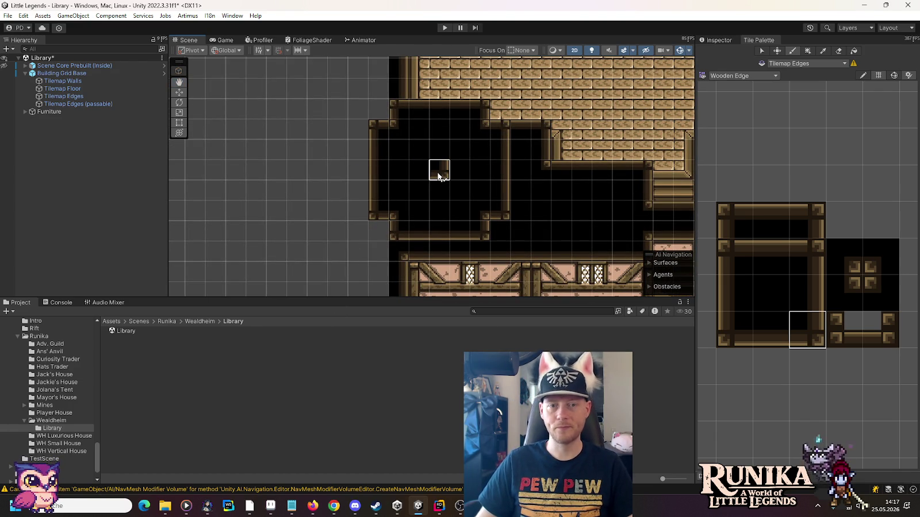
{"action": "left_click_drag", "start_coordinate": [450, 116], "coordinate": [439, 172]}
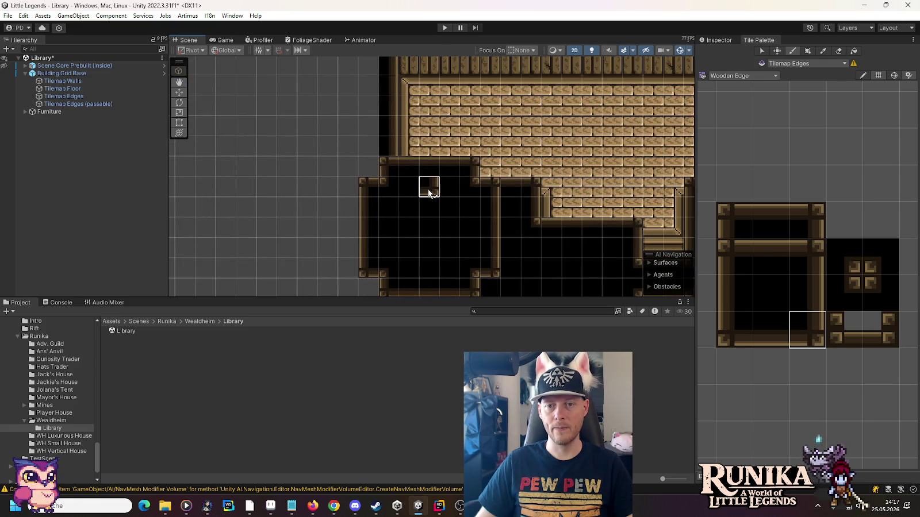
{"action": "left_click_drag", "start_coordinate": [478, 194], "coordinate": [301, 205]}
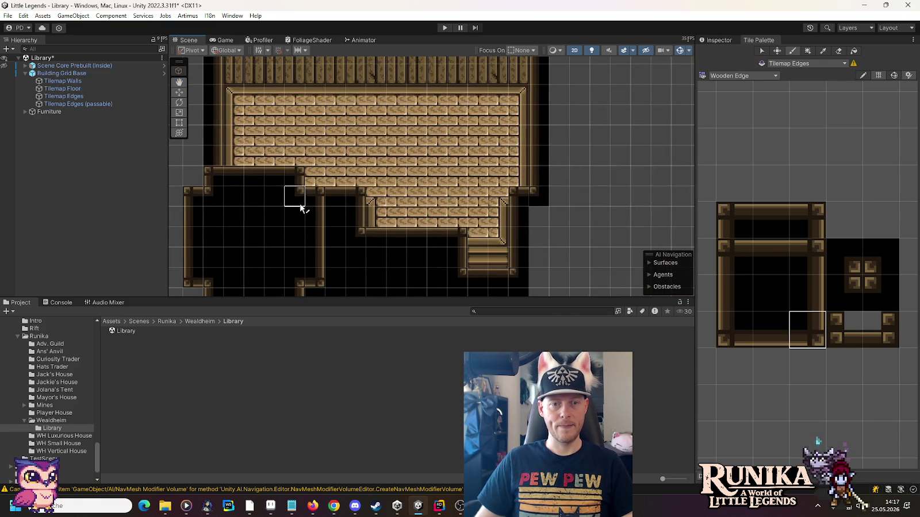
{"action": "left_click_drag", "start_coordinate": [333, 136], "coordinate": [271, 84]}
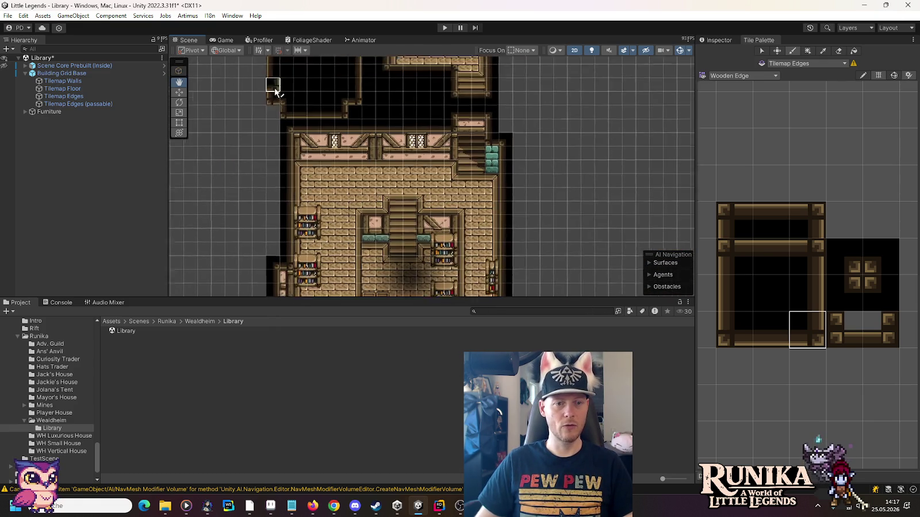
{"action": "left_click_drag", "start_coordinate": [281, 183], "coordinate": [326, 76]}
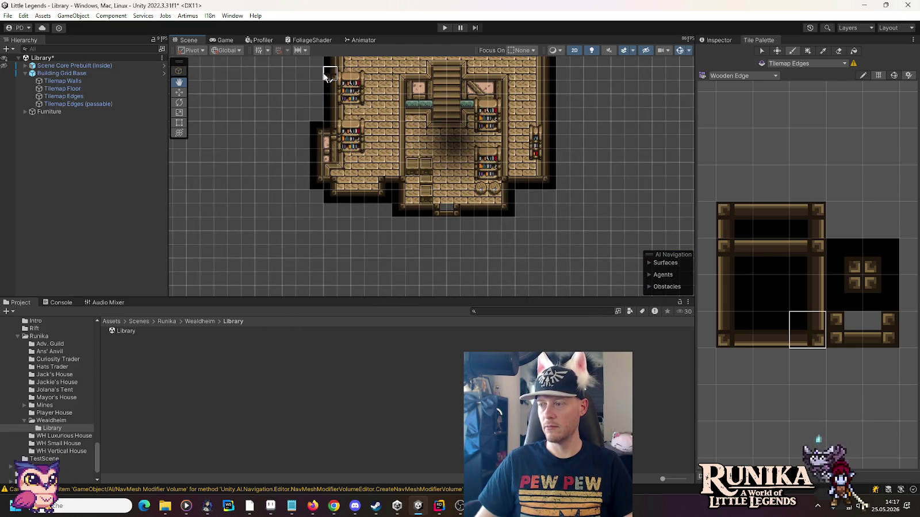
{"action": "left_click_drag", "start_coordinate": [327, 75], "coordinate": [338, 257]}
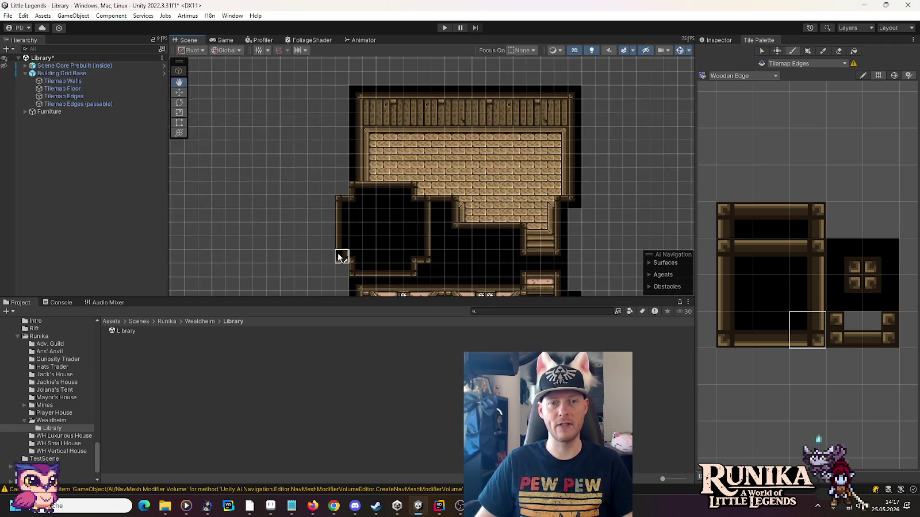
{"action": "scroll", "coordinate": [370, 224], "scroll_direction": "up", "scroll_amount": 3}
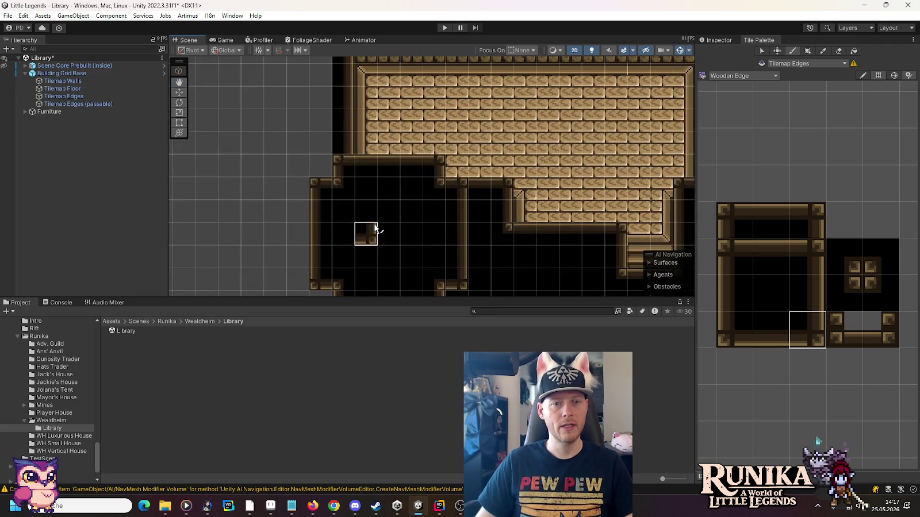
{"action": "scroll", "coordinate": [374, 228], "scroll_direction": "down", "scroll_amount": 2}
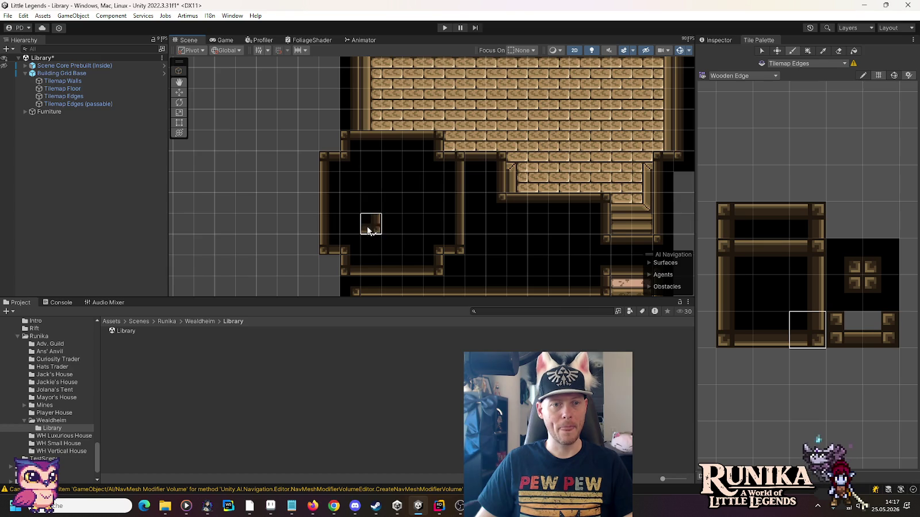
{"action": "scroll", "coordinate": [368, 230], "scroll_direction": "down", "scroll_amount": 1}
{"action": "scroll", "coordinate": [405, 76], "scroll_direction": "down", "scroll_amount": 3}
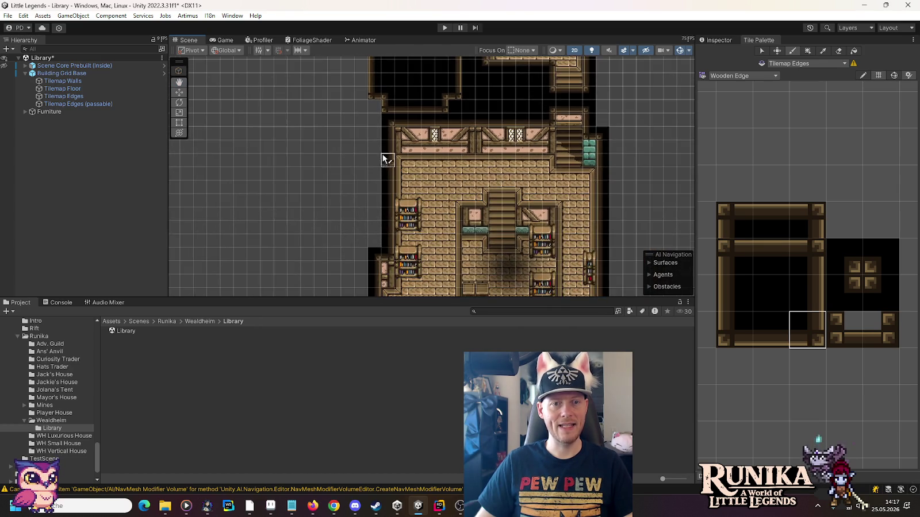
{"action": "scroll", "coordinate": [397, 109], "scroll_direction": "up", "scroll_amount": 1}
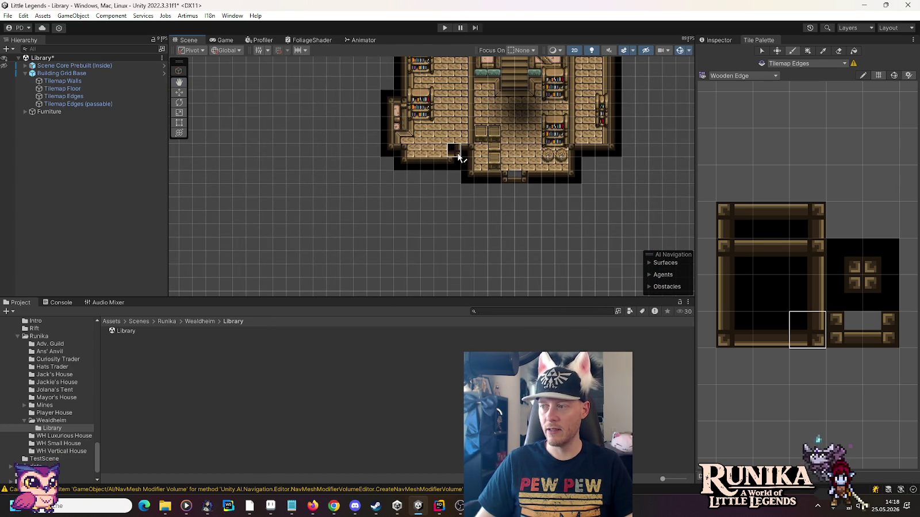
{"action": "scroll", "coordinate": [384, 102], "scroll_direction": "up", "scroll_amount": 4}
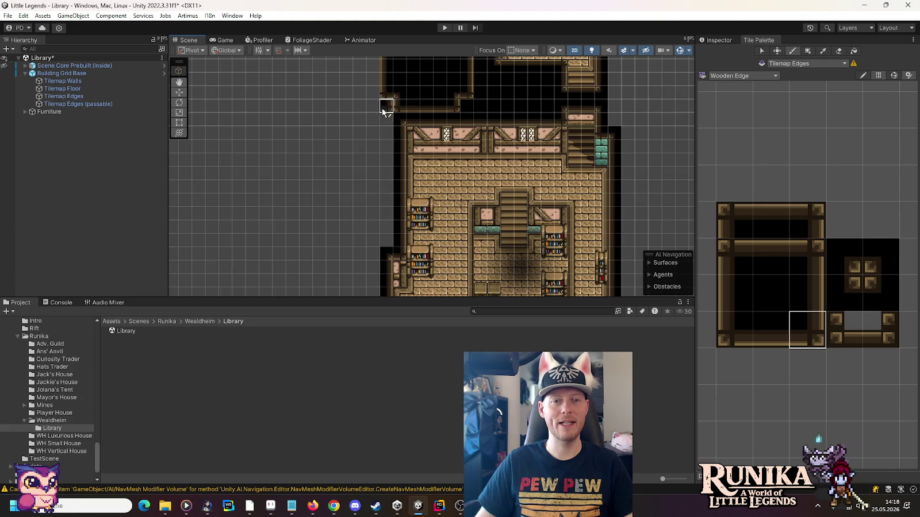
- Select Tilemap Edges and save the Library scene
{"action": "left_click", "coordinate": [375, 201]}
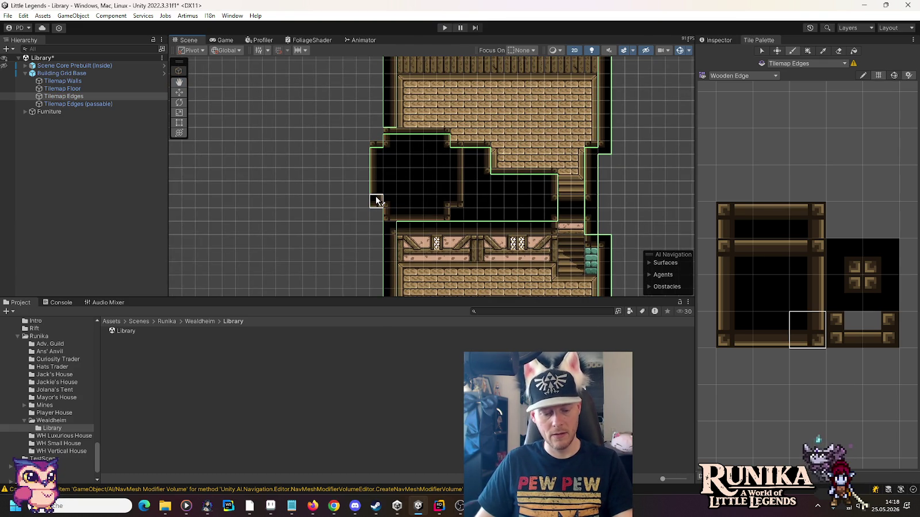
{"action": "key", "text": "ctrl+s"}
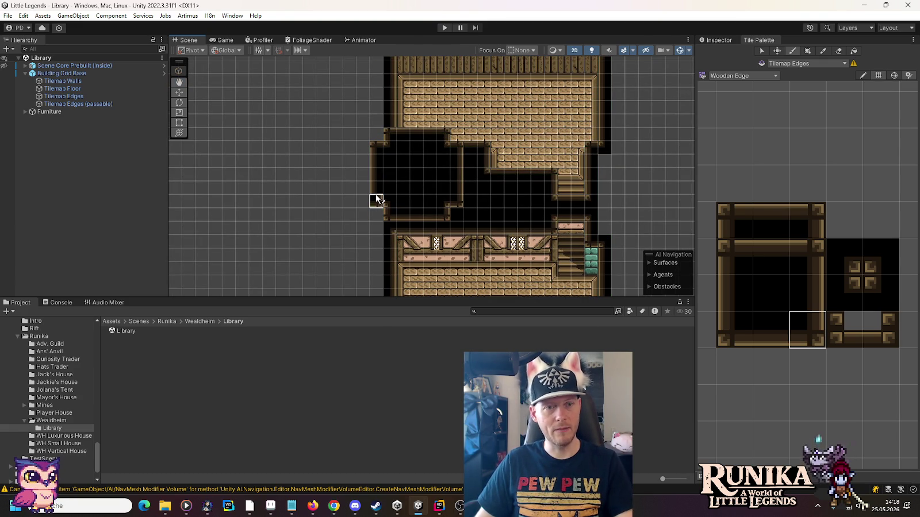
{"action": "scroll", "coordinate": [396, 149], "scroll_direction": "up", "scroll_amount": 4}
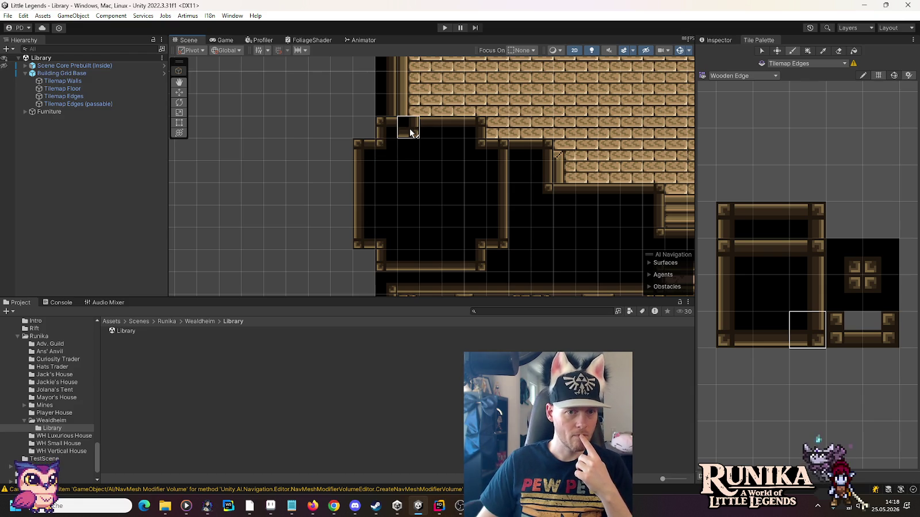
- Paint a horizontal wooden edge row with an end corner, plus a vertical edge strip down the room
{"action": "left_click", "coordinate": [805, 263]}
{"action": "left_click", "coordinate": [394, 241]}
{"action": "left_click", "coordinate": [844, 294]}
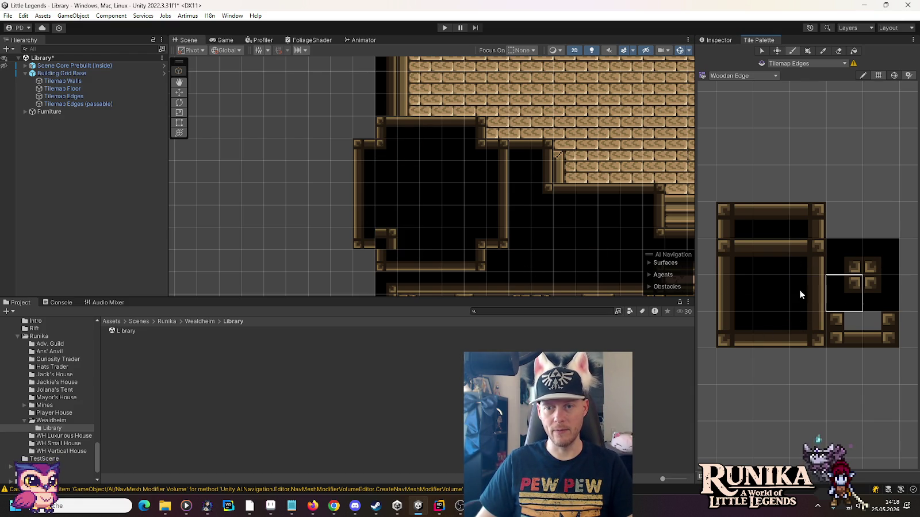
{"action": "left_click", "coordinate": [770, 256]}
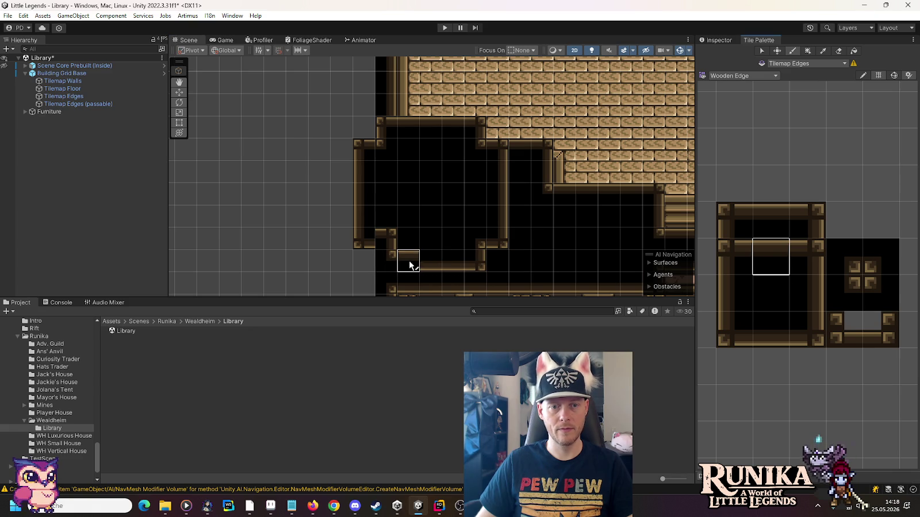
{"action": "left_click_drag", "start_coordinate": [410, 265], "coordinate": [453, 262]}
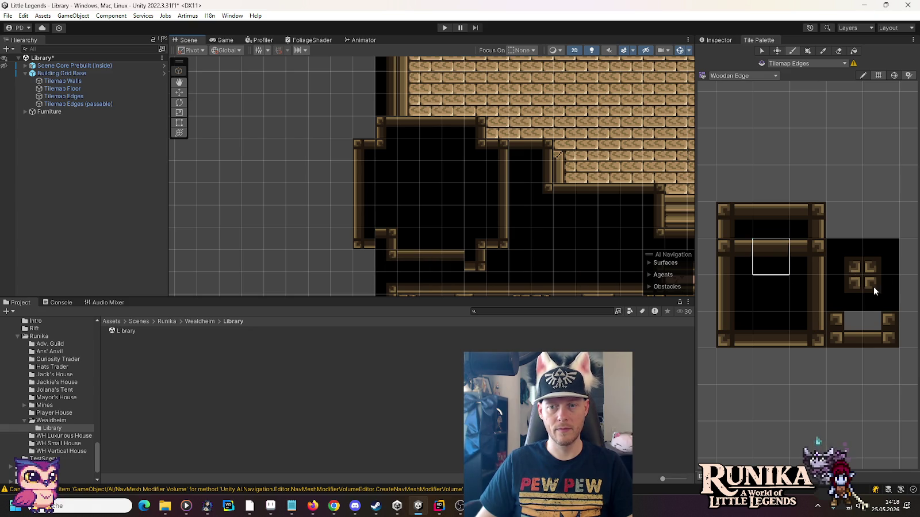
{"action": "left_click", "coordinate": [477, 256]}
{"action": "left_click", "coordinate": [726, 257]}
{"action": "left_click", "coordinate": [476, 241]}
{"action": "left_click", "coordinate": [877, 290]}
{"action": "left_click", "coordinate": [740, 294]}
{"action": "left_click_drag", "start_coordinate": [501, 225], "coordinate": [497, 156]}
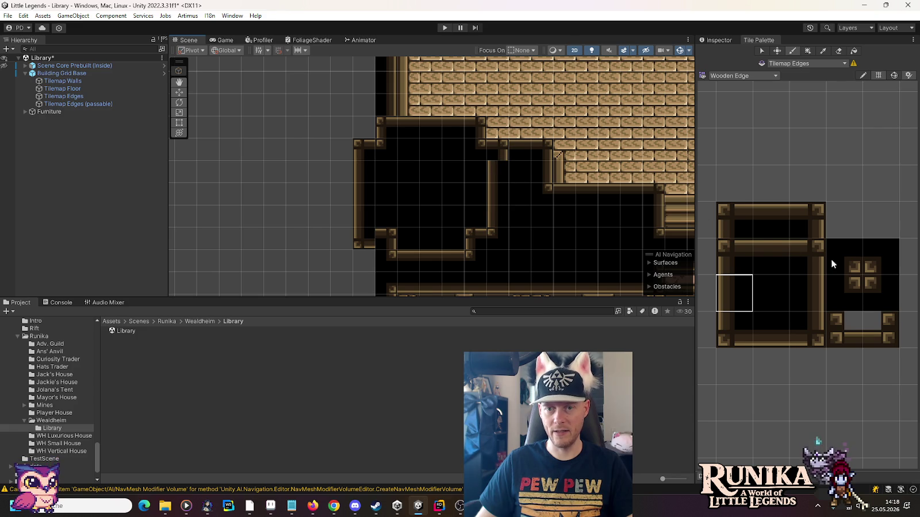
- Repaint the ledge's left column with dark tiles and an inner edge
{"action": "left_click", "coordinate": [807, 256]}
{"action": "left_click", "coordinate": [865, 256]}
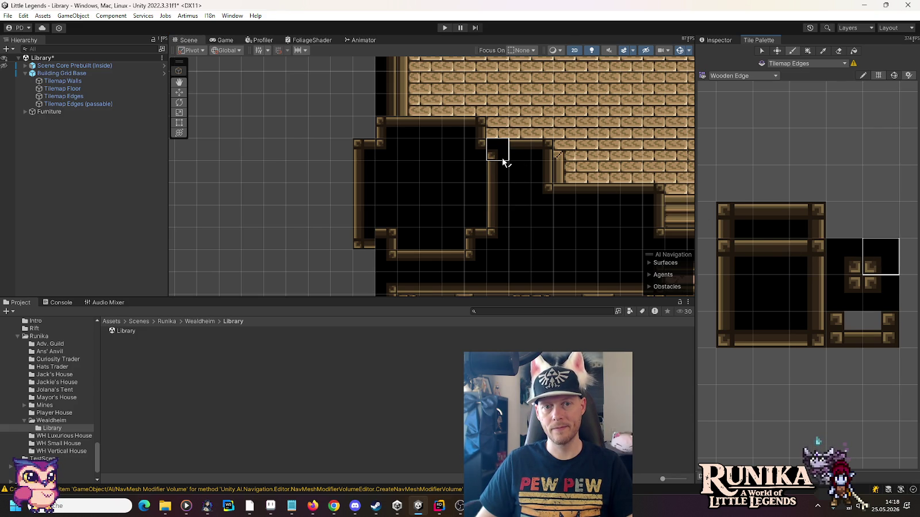
{"action": "left_click", "coordinate": [728, 254]}
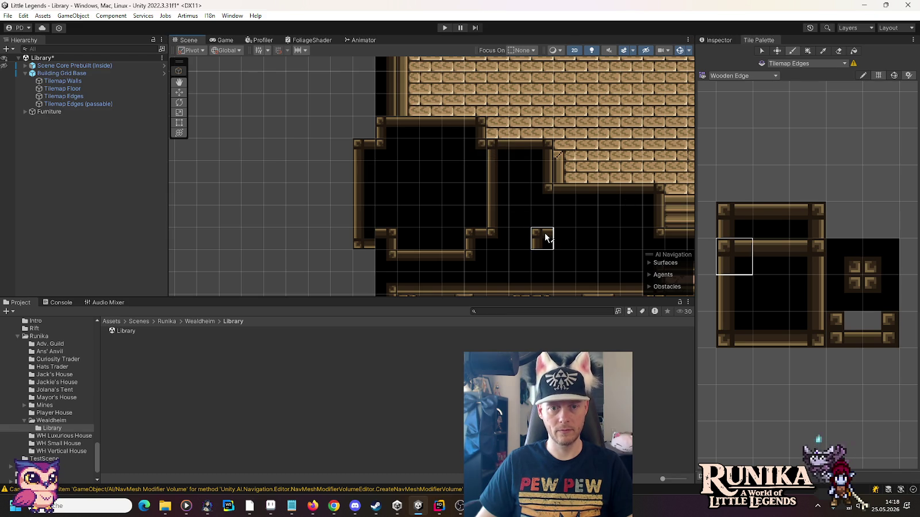
{"action": "left_click", "coordinate": [734, 329]}
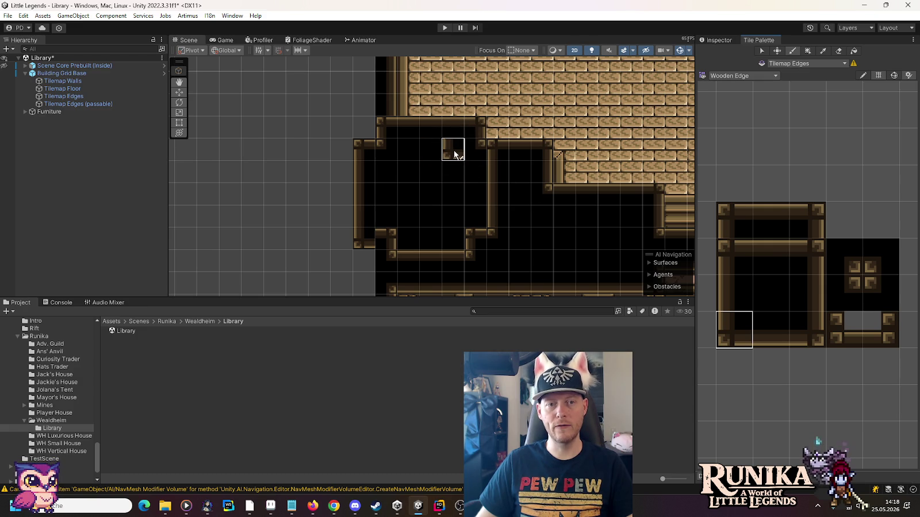
{"action": "left_click", "coordinate": [873, 282]}
{"action": "left_click", "coordinate": [364, 238]}
{"action": "left_click", "coordinate": [804, 299]}
{"action": "left_click_drag", "start_coordinate": [361, 216], "coordinate": [359, 172]}
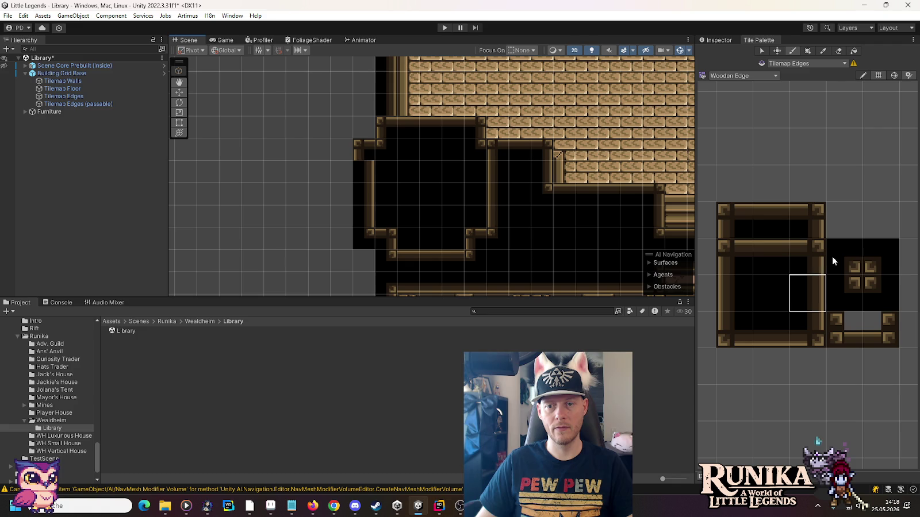
- Place an edge tile at the ledge's upper left and pick bottom and corner edge pieces
{"action": "left_click", "coordinate": [832, 262]}
{"action": "left_click", "coordinate": [363, 150]}
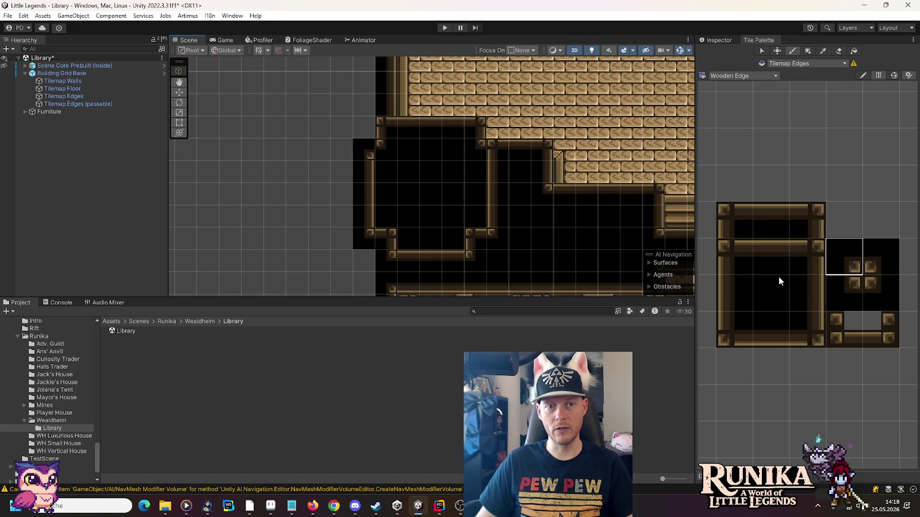
{"action": "left_click", "coordinate": [805, 324]}
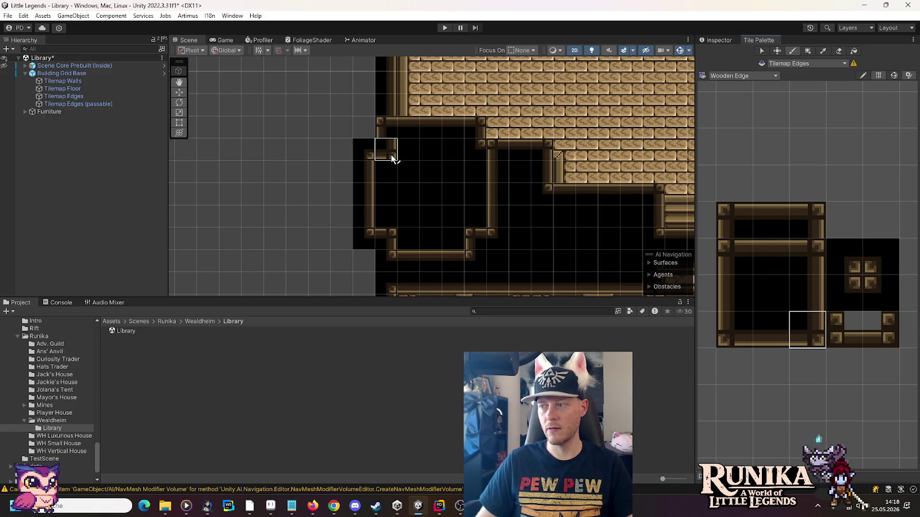
{"action": "left_click", "coordinate": [804, 289]}
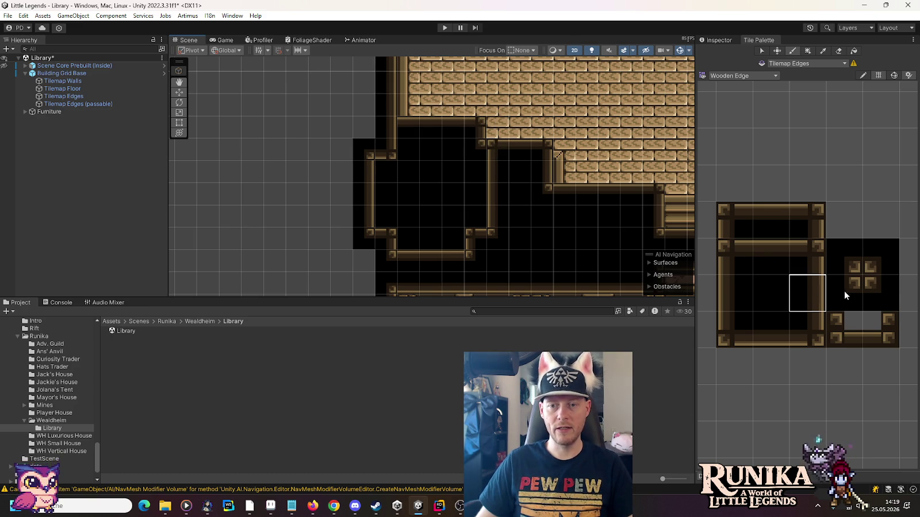
{"action": "left_click", "coordinate": [720, 328]}
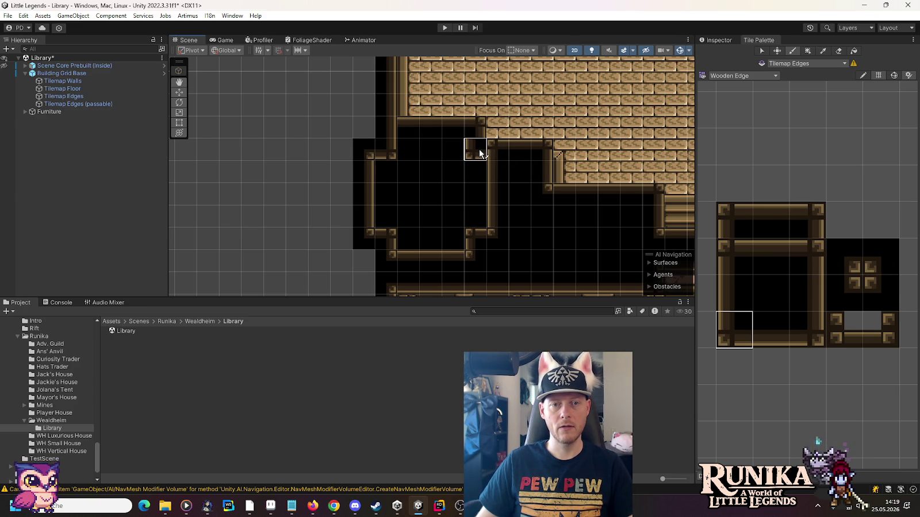
{"action": "left_click", "coordinate": [741, 246]}
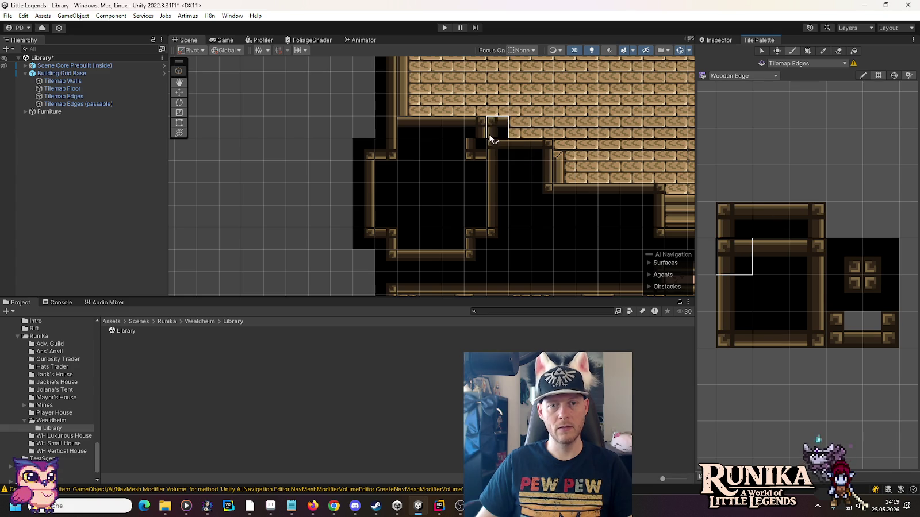
- Extend the top wall edge with an end piece and a corner tile at its notch
{"action": "left_click", "coordinate": [799, 254]}
{"action": "left_click", "coordinate": [494, 127]}
{"action": "left_click", "coordinate": [819, 337]}
{"action": "left_click", "coordinate": [497, 152]}
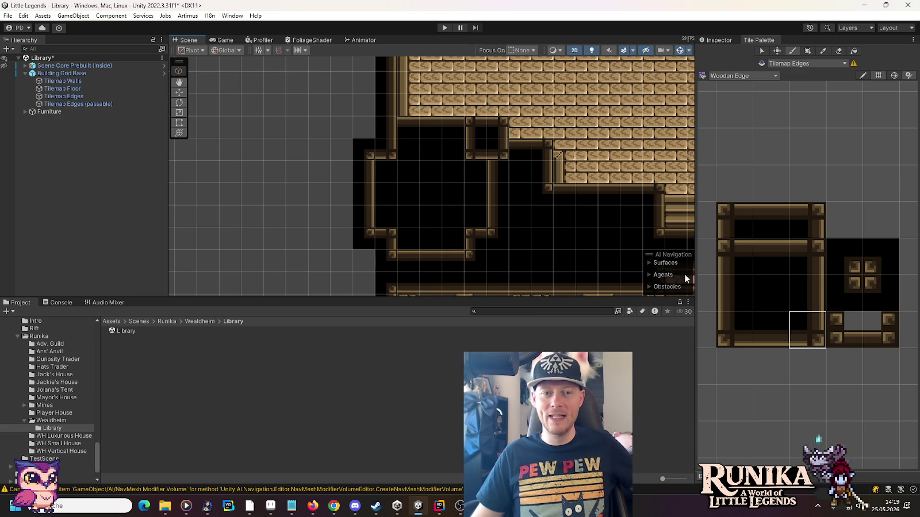
- Touch up the dark edge tiles at the ledge's top-left corner
{"action": "left_click", "coordinate": [813, 263]}
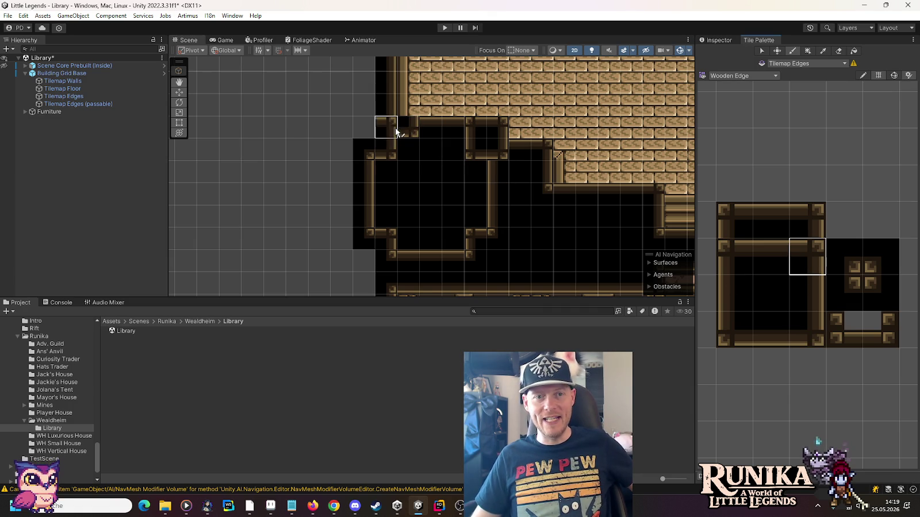
{"action": "left_click", "coordinate": [408, 105]}
{"action": "left_click", "coordinate": [854, 267]}
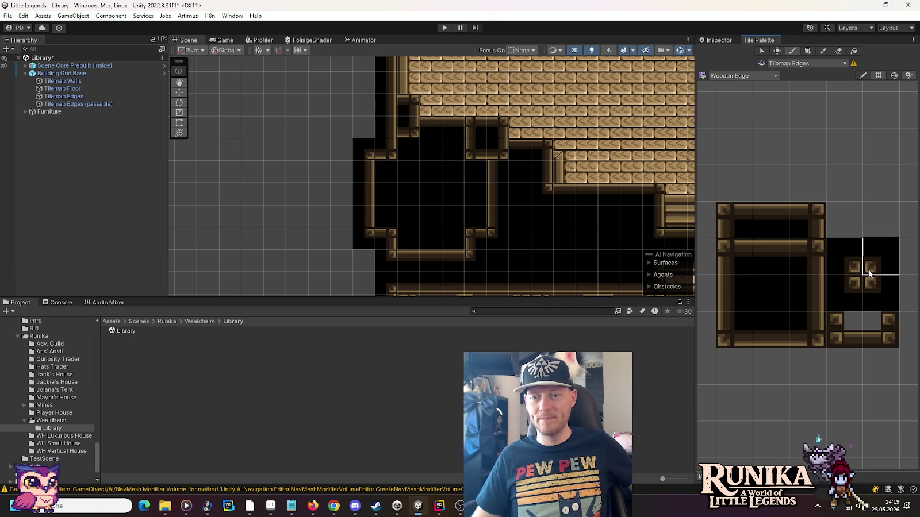
{"action": "left_click", "coordinate": [380, 127]}
{"action": "left_click", "coordinate": [846, 290]}
{"action": "left_click", "coordinate": [403, 104]}
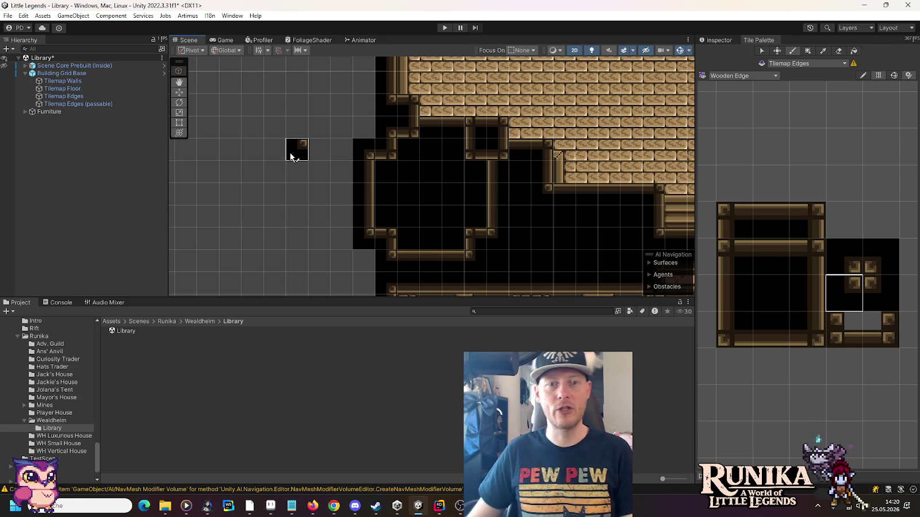
- Erase the black tiles inside the left room and check the library artwork in Aseprite
{"action": "mouse_move", "coordinate": [431, 149]}
{"action": "left_mouse_down"}
{"action": "mouse_move", "coordinate": [450, 128]}
{"action": "mouse_move", "coordinate": [461, 173]}
{"action": "left_mouse_up"}
{"action": "mouse_move", "coordinate": [448, 233]}
{"action": "left_mouse_down"}
{"action": "mouse_move", "coordinate": [413, 232]}
{"action": "mouse_move", "coordinate": [386, 170]}
{"action": "mouse_move", "coordinate": [406, 167]}
{"action": "mouse_move", "coordinate": [437, 208]}
{"action": "mouse_move", "coordinate": [428, 214]}
{"action": "left_mouse_up"}
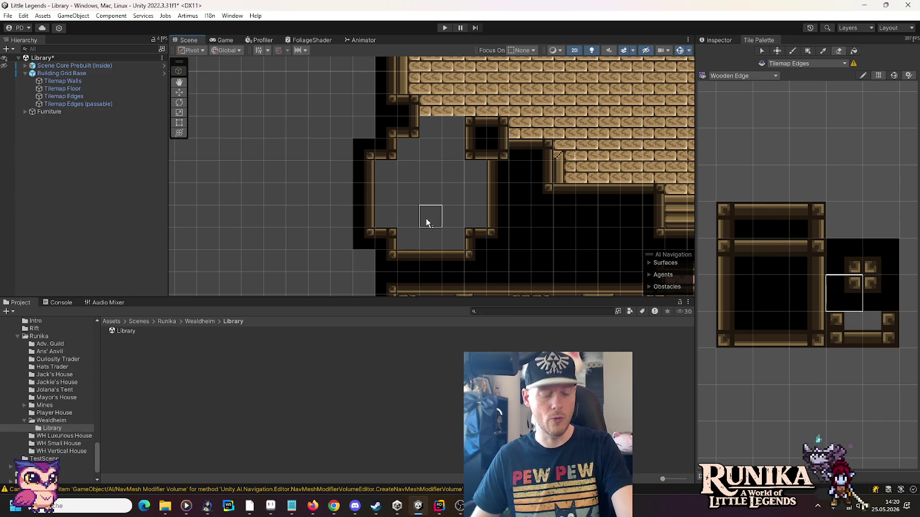
{"action": "key", "text": "alt+Tab"}
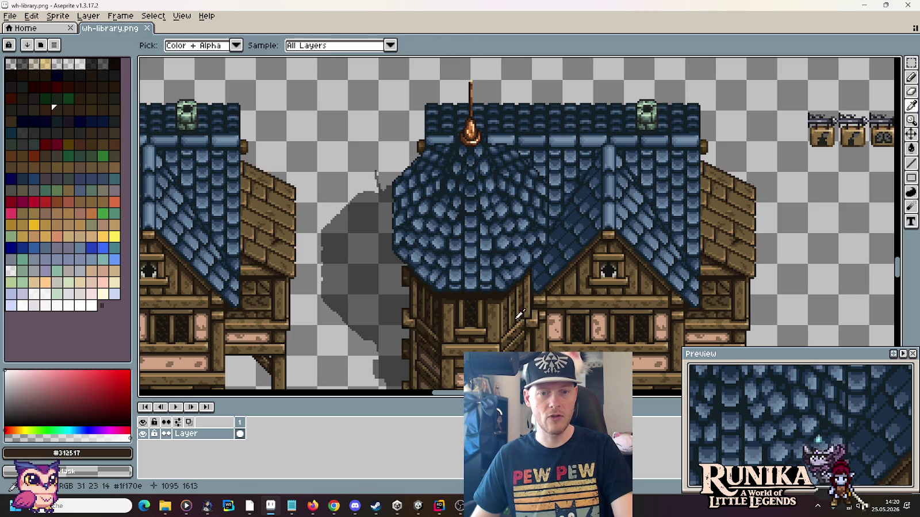
{"action": "key", "text": "alt+Tab"}
{"action": "left_click", "coordinate": [99, 81]}
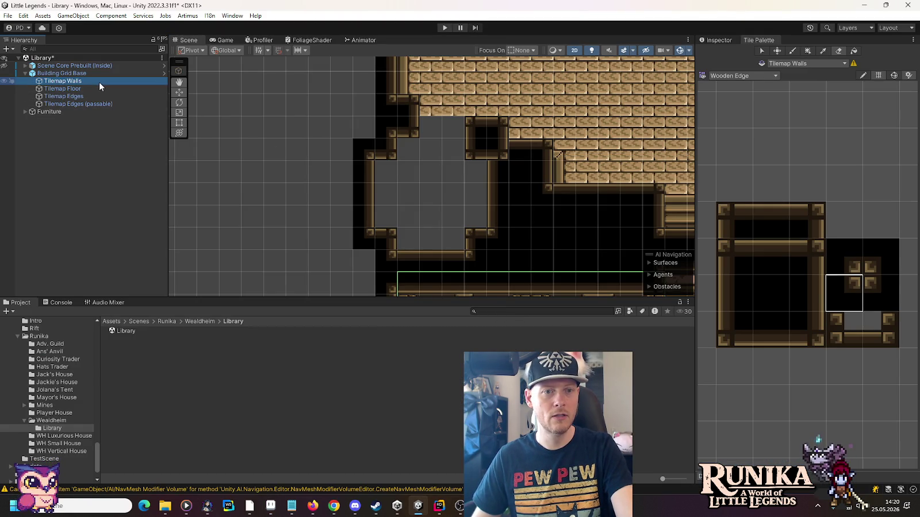
- Target Tilemap Walls and switch the Tile Palette to the WoodenWall set
{"action": "left_click", "coordinate": [93, 97]}
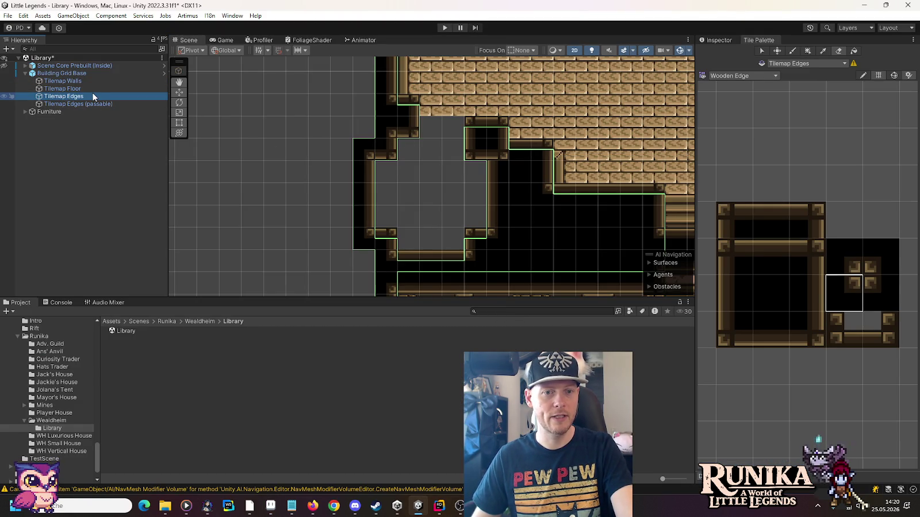
{"action": "left_click", "coordinate": [92, 81]}
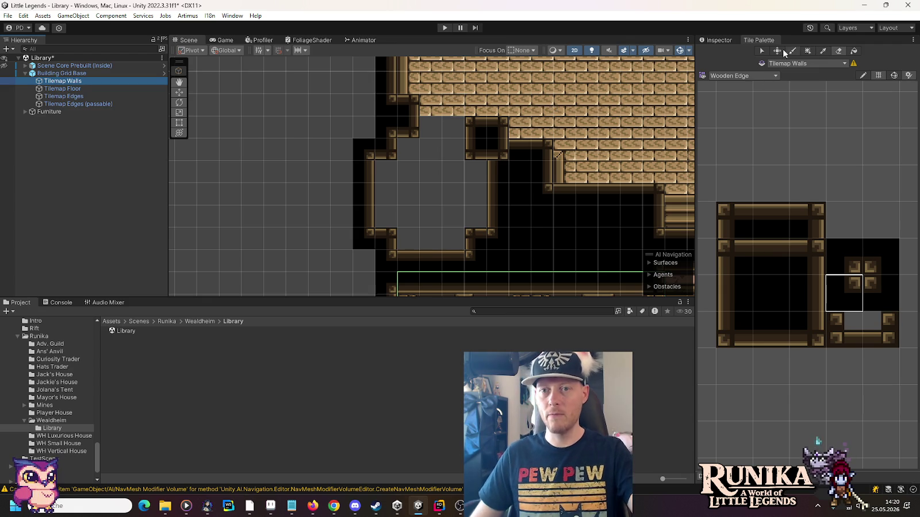
{"action": "left_click", "coordinate": [748, 74]}
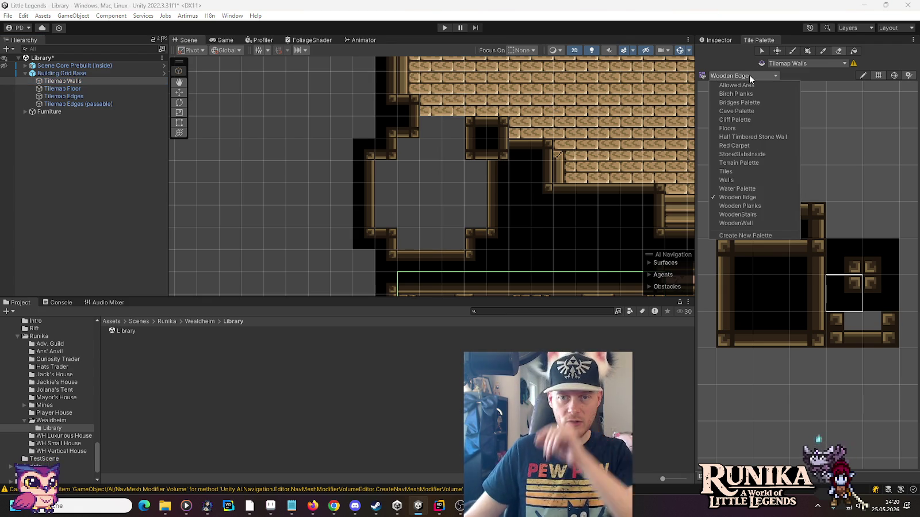
{"action": "left_click", "coordinate": [756, 223]}
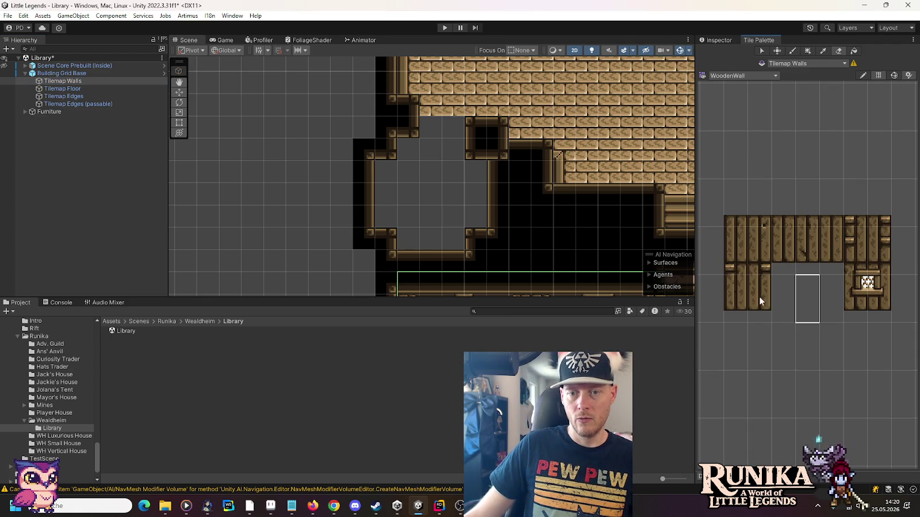
- Paint two-tile-tall wooden wall pieces at the ledge's upper left and inner right
{"action": "left_click_drag", "start_coordinate": [759, 287], "coordinate": [758, 311]}
{"action": "left_click", "coordinate": [409, 172]}
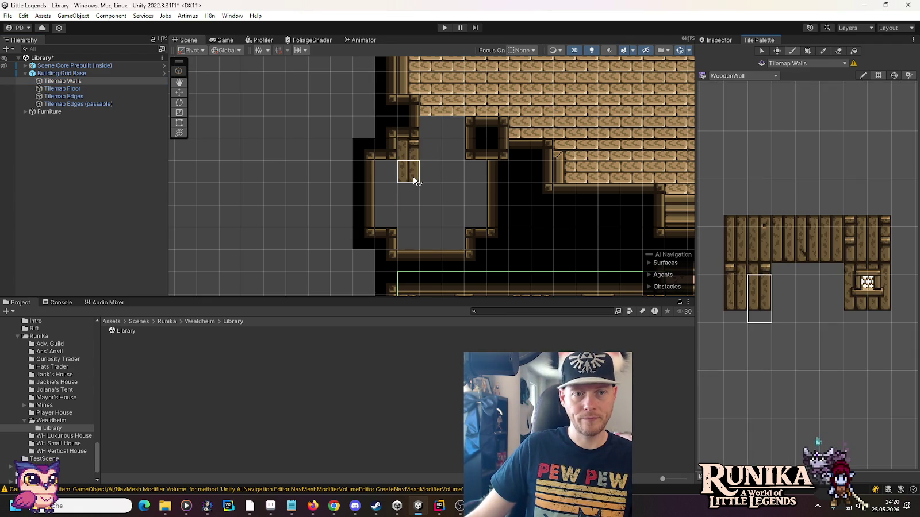
{"action": "left_click", "coordinate": [388, 195]}
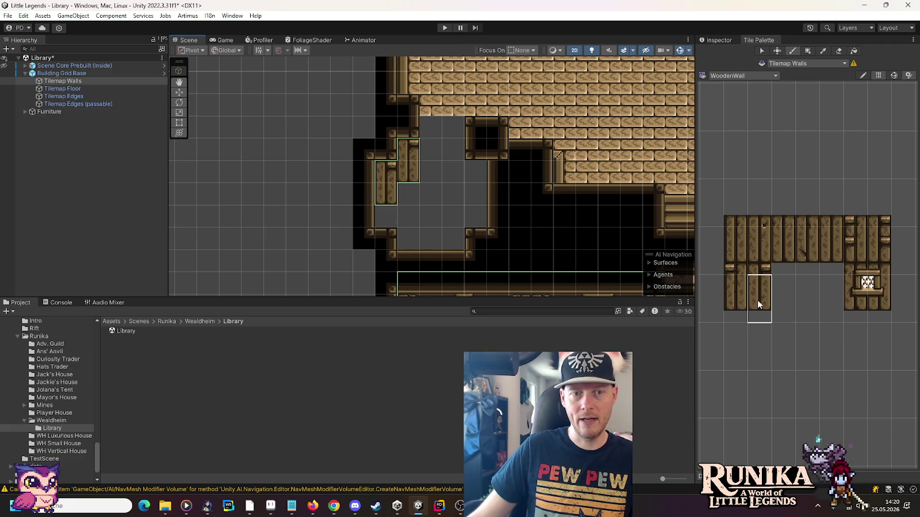
{"action": "left_click_drag", "start_coordinate": [734, 310], "coordinate": [735, 287]}
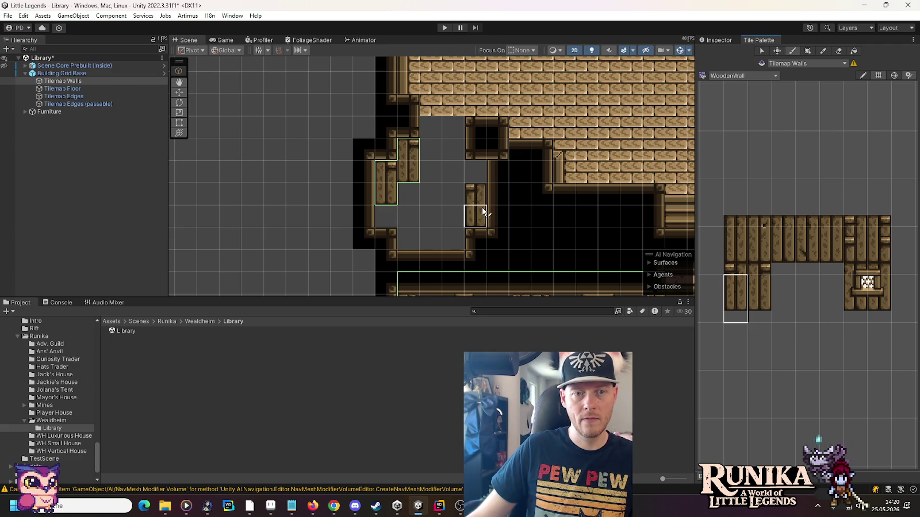
{"action": "left_click", "coordinate": [483, 198]}
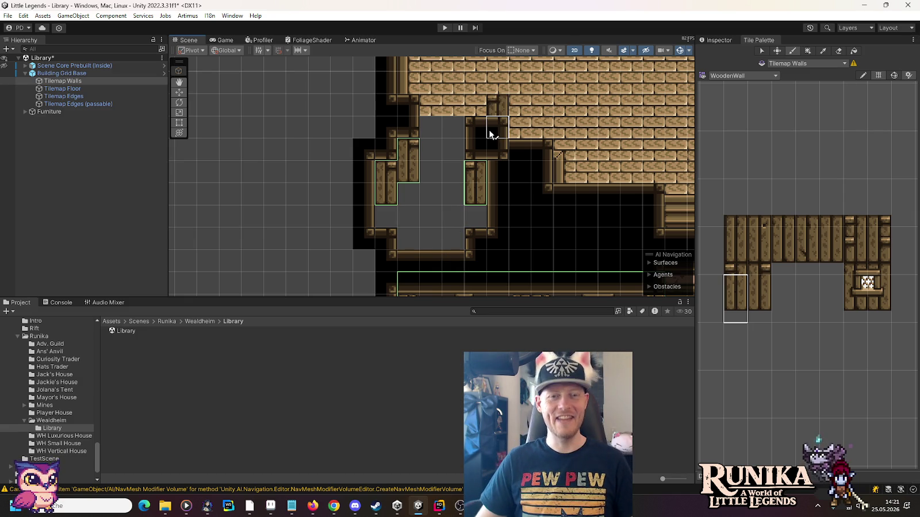
{"action": "left_click", "coordinate": [460, 194]}
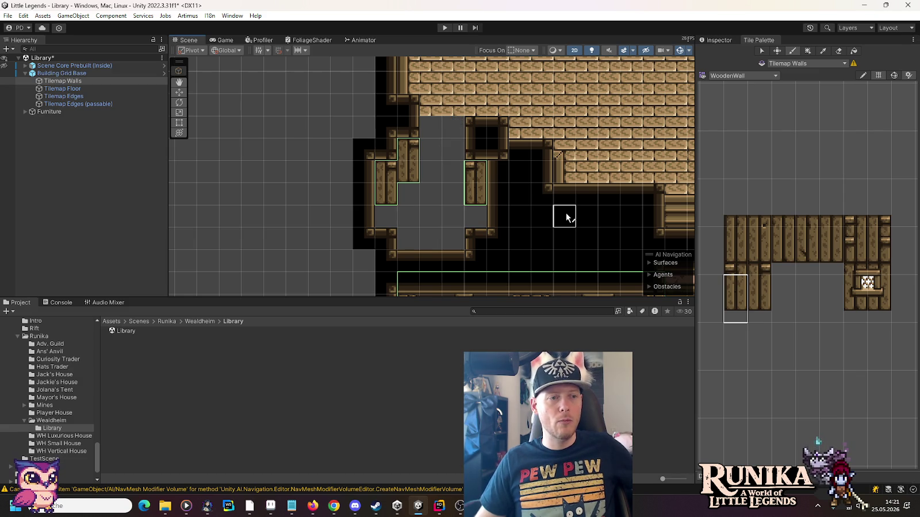
{"action": "left_click", "coordinate": [93, 89]}
- On Tilemap Edges with the Wooden Edge palette, paint corner and inner-corner edge tiles
{"action": "left_click", "coordinate": [93, 96]}
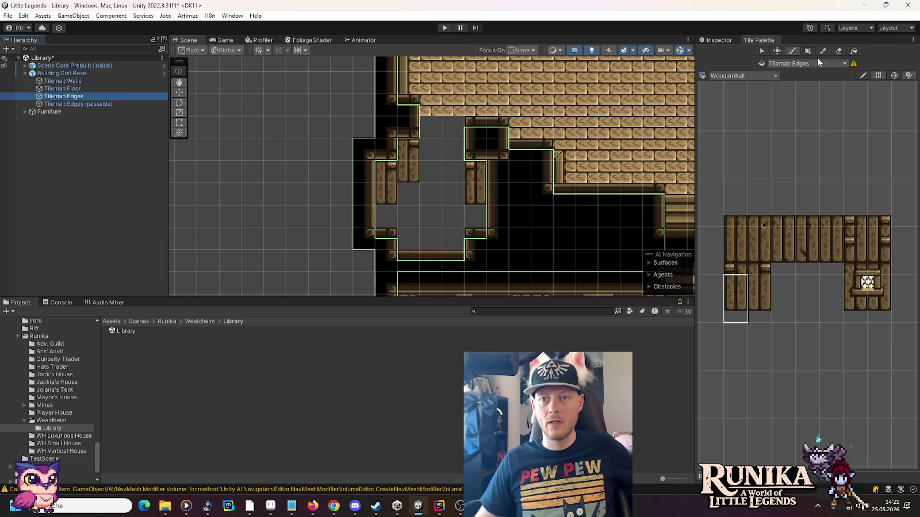
{"action": "left_click", "coordinate": [745, 75]}
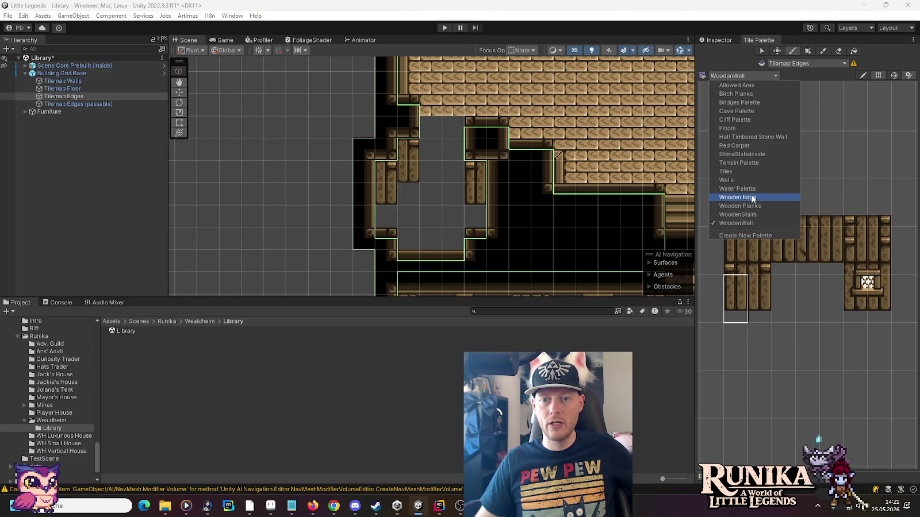
{"action": "left_click", "coordinate": [747, 197]}
{"action": "left_click", "coordinate": [739, 255]}
{"action": "left_click", "coordinate": [498, 173]}
{"action": "left_click", "coordinate": [879, 292]}
{"action": "left_click", "coordinate": [520, 172]}
{"action": "left_click", "coordinate": [744, 259]}
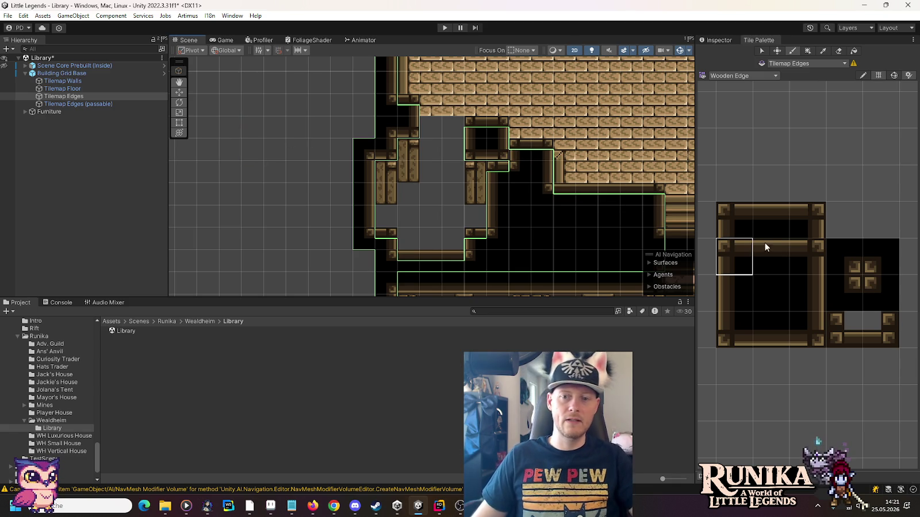
{"action": "left_click", "coordinate": [731, 230]}
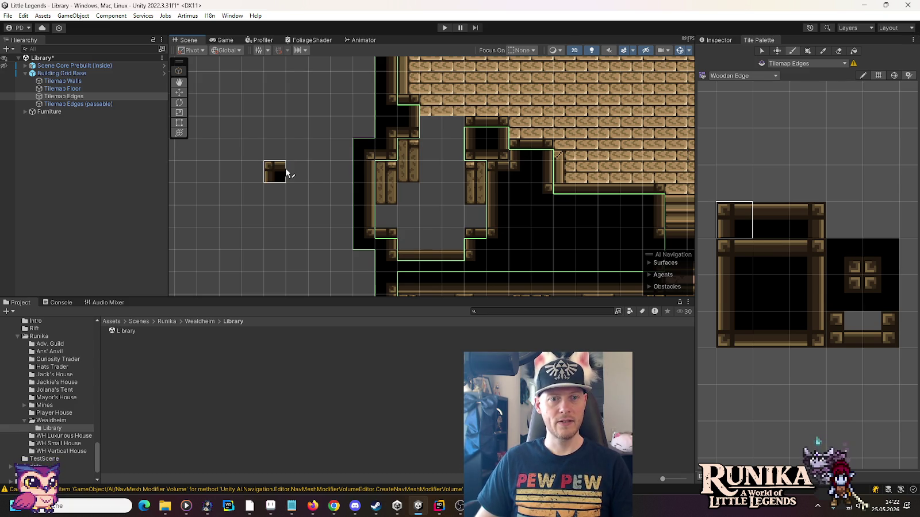
- Fill two empty cells on the wall tilemap with wooden edge tiles
{"action": "left_click", "coordinate": [64, 81]}
{"action": "left_click", "coordinate": [804, 333]}
{"action": "left_click", "coordinate": [408, 127]}
{"action": "left_click", "coordinate": [727, 328]}
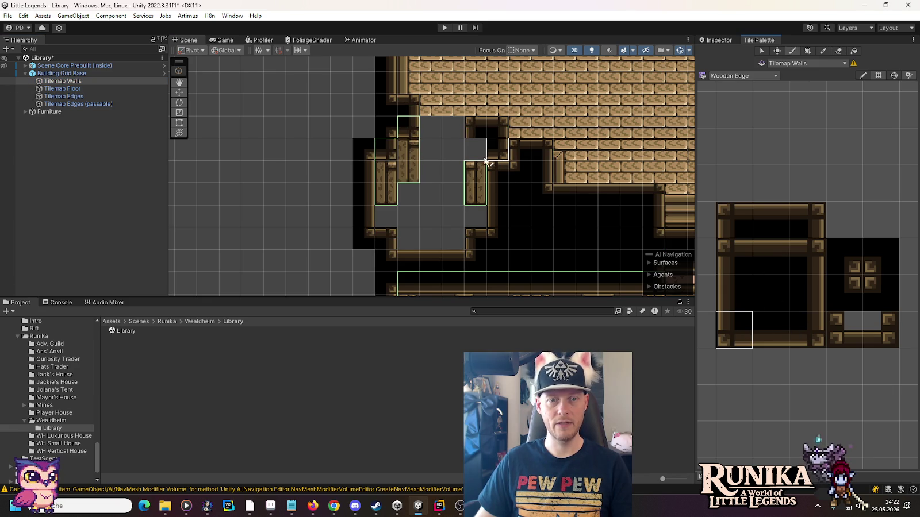
{"action": "left_click", "coordinate": [480, 153]}
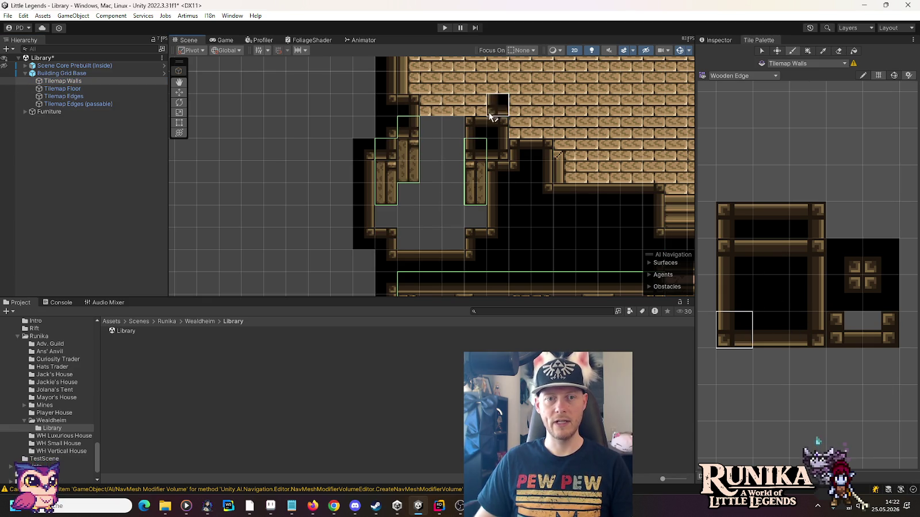
{"action": "left_click", "coordinate": [58, 90]}
- Switch the Tile Palette to Wooden Planks and paint the first plank tile onto the ledge
{"action": "left_click", "coordinate": [794, 61]}
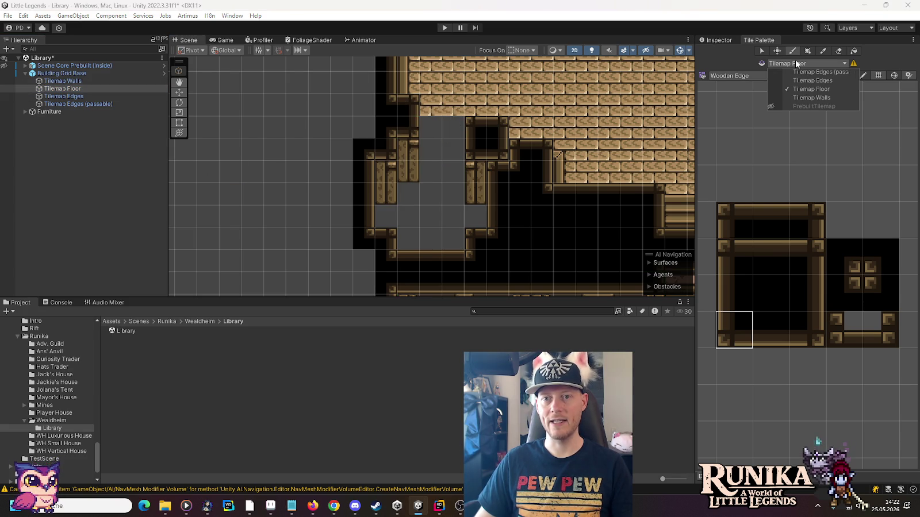
{"action": "left_click", "coordinate": [732, 75]}
{"action": "left_click", "coordinate": [742, 215]}
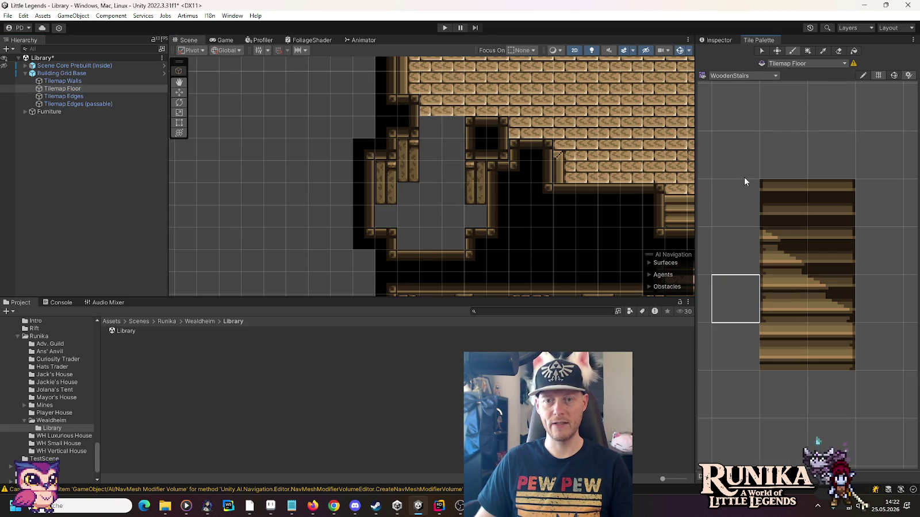
{"action": "left_click", "coordinate": [722, 78]}
{"action": "left_click", "coordinate": [741, 199]}
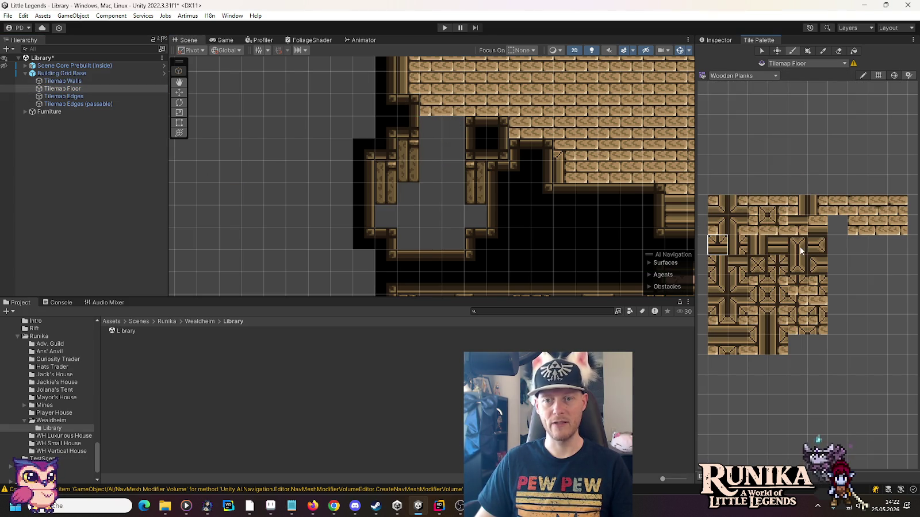
{"action": "left_click", "coordinate": [739, 226]}
{"action": "left_click", "coordinate": [390, 217]}
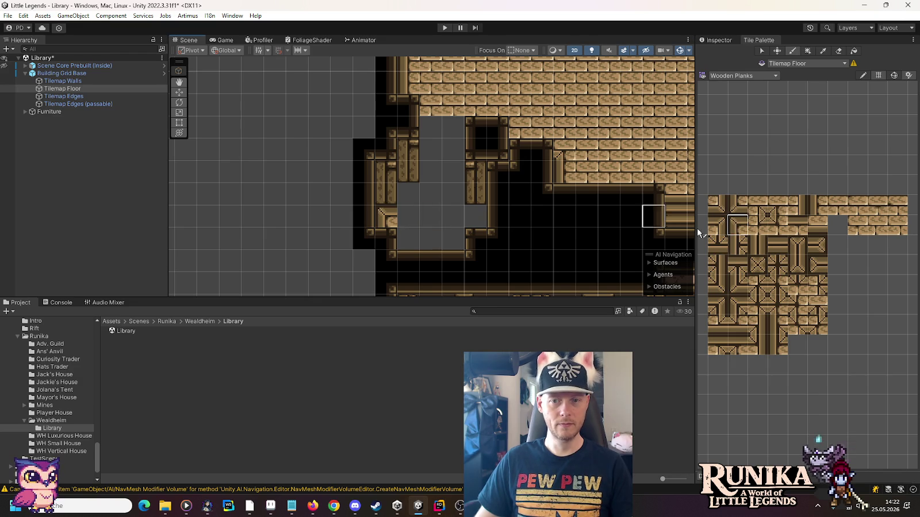
- Paint corner and plank tiles into the ledge gaps along the row
{"action": "left_click", "coordinate": [718, 225]}
{"action": "left_click", "coordinate": [475, 217]}
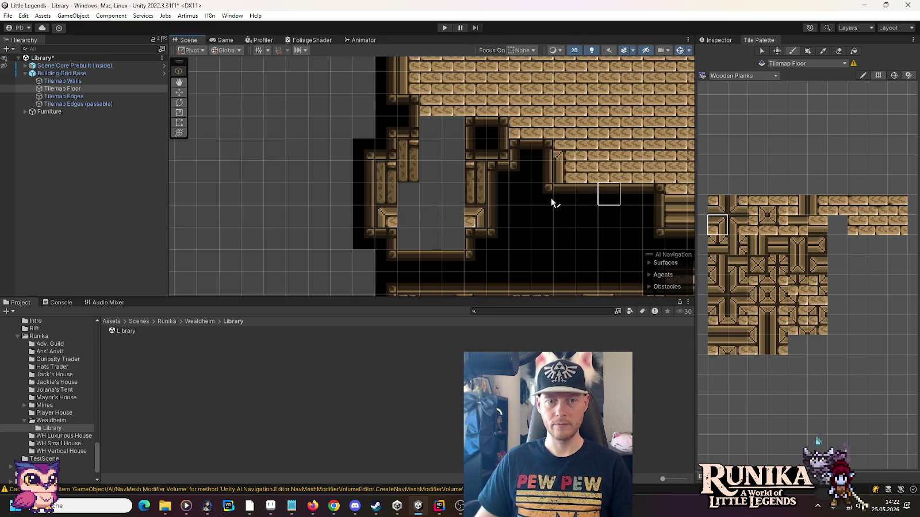
{"action": "left_click", "coordinate": [738, 224]}
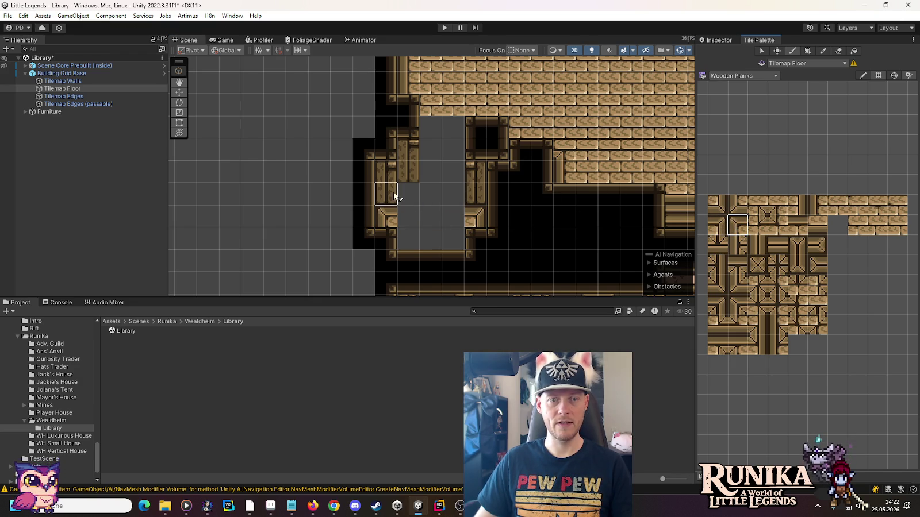
{"action": "left_click", "coordinate": [405, 195]}
{"action": "left_click", "coordinate": [776, 225]}
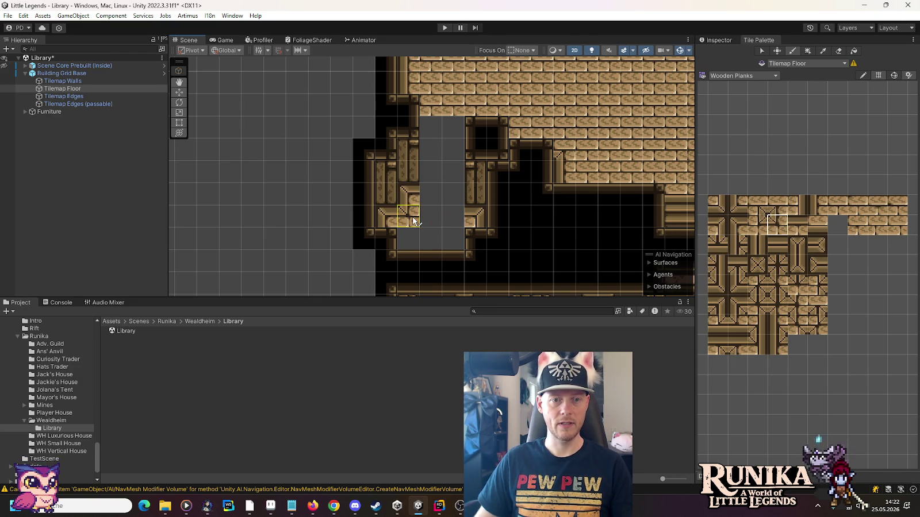
{"action": "left_click", "coordinate": [428, 204]}
{"action": "left_click", "coordinate": [756, 223]}
{"action": "left_click", "coordinate": [448, 204]}
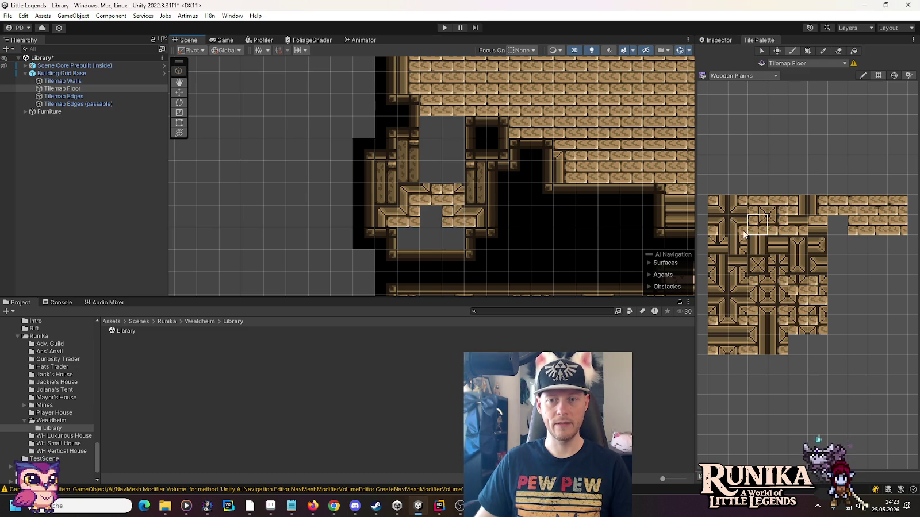
- Paint plank tiles up the ledge column, one cell higher each time
{"action": "left_click", "coordinate": [812, 208]}
{"action": "left_click", "coordinate": [802, 209]}
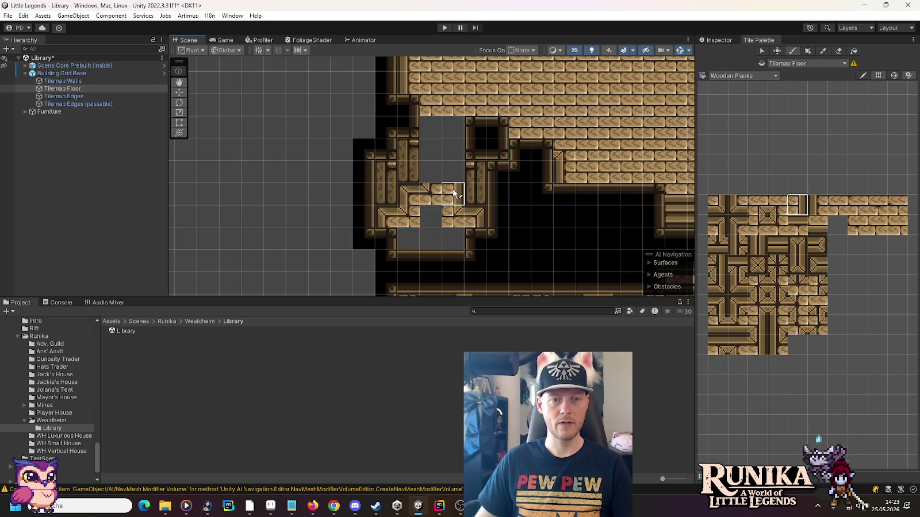
{"action": "left_click", "coordinate": [454, 181]}
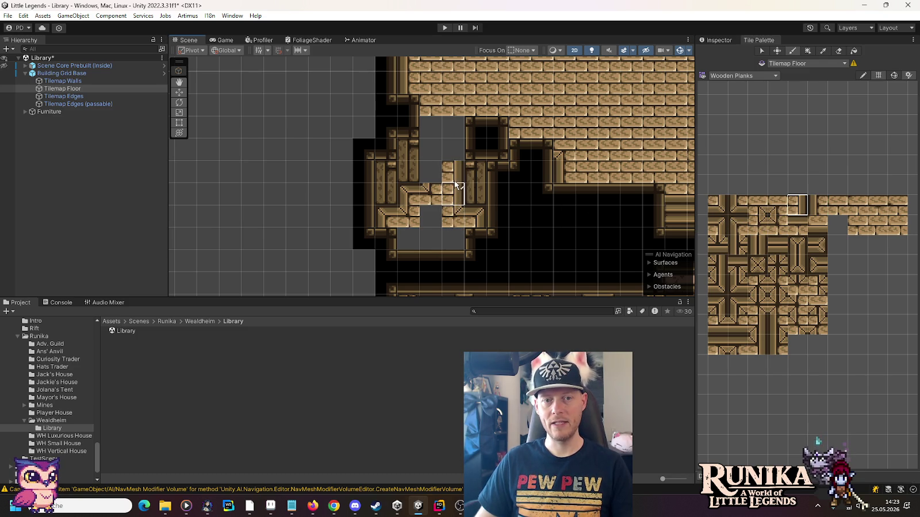
{"action": "left_click", "coordinate": [760, 206]}
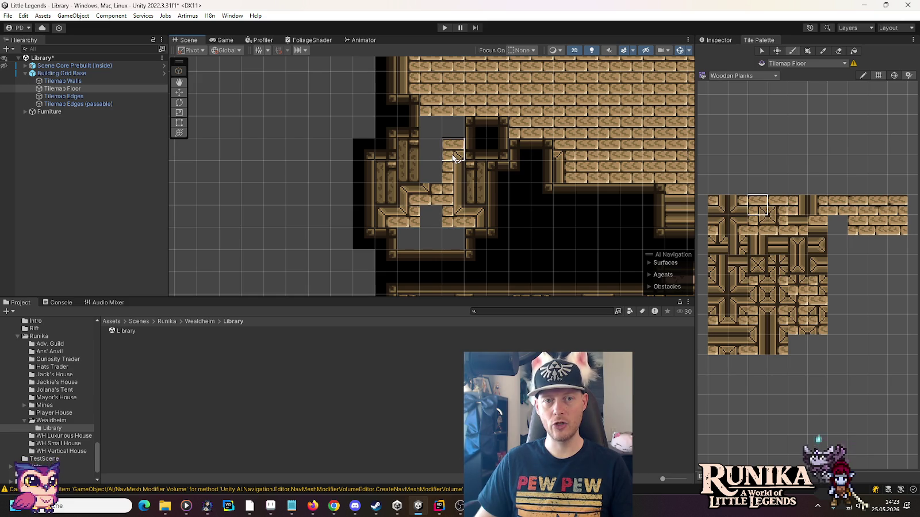
{"action": "left_click", "coordinate": [454, 154]}
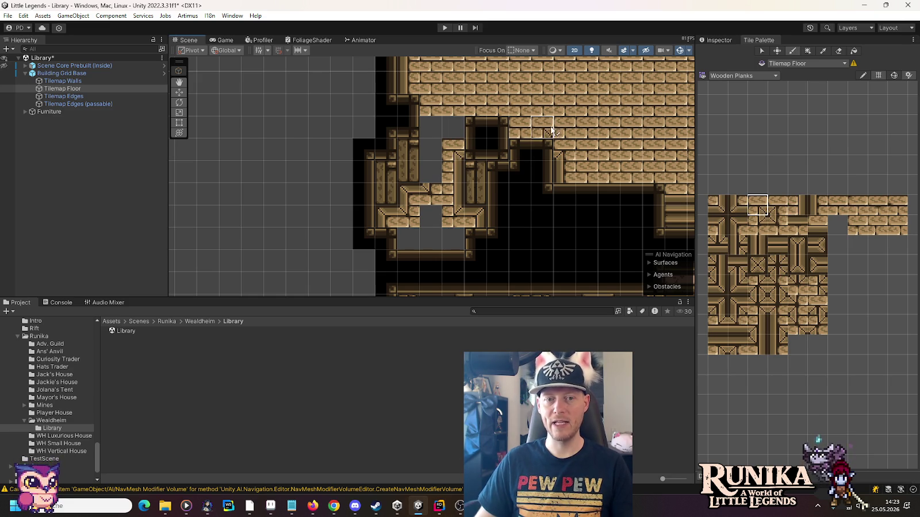
- Recentre the view on the ledge and save the Library scene
{"action": "left_click_drag", "start_coordinate": [595, 134], "coordinate": [471, 140]}
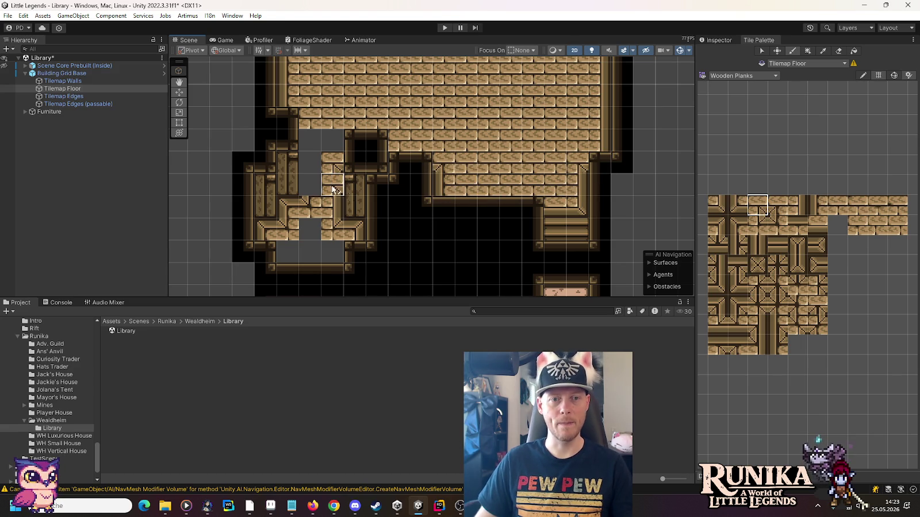
{"action": "left_click_drag", "start_coordinate": [332, 190], "coordinate": [472, 197]}
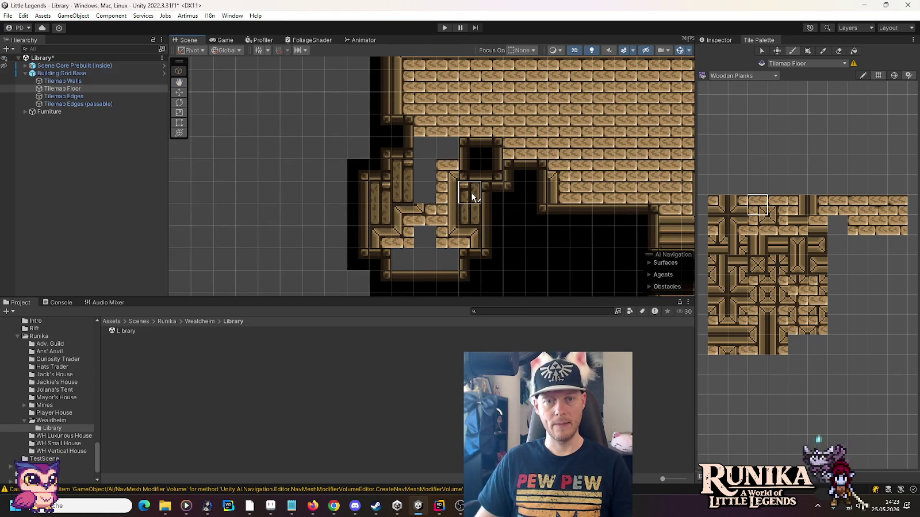
{"action": "key", "text": "ctrl+s"}
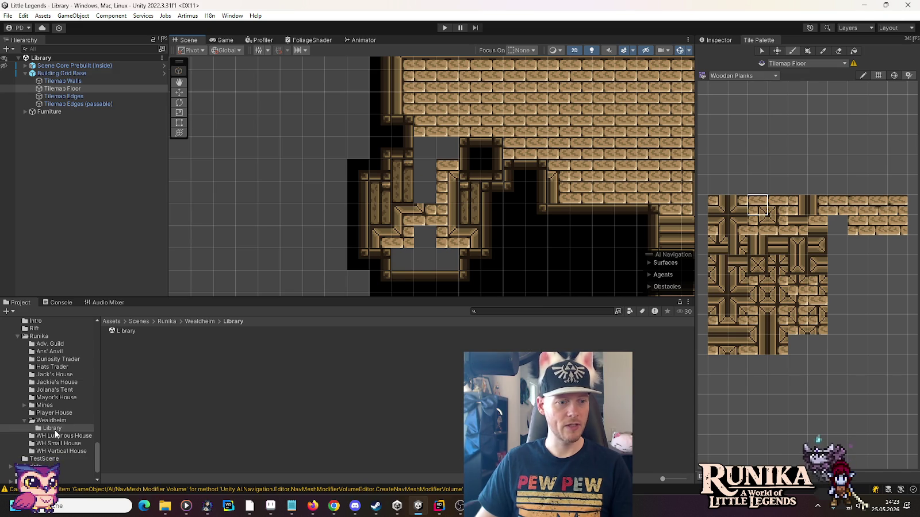
- Check the reference screenshot in Paint, then return to Unity
{"action": "mouse_move", "coordinate": [249, 505]}
{"action": "left_click", "coordinate": [206, 464]}
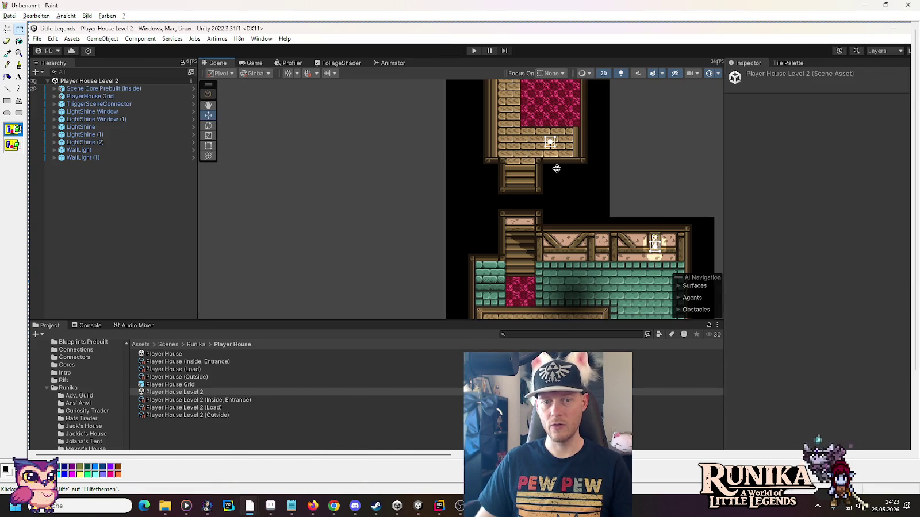
{"action": "scroll", "coordinate": [524, 220], "scroll_direction": "down", "scroll_amount": 3}
{"action": "scroll", "coordinate": [523, 220], "scroll_direction": "up", "scroll_amount": 3}
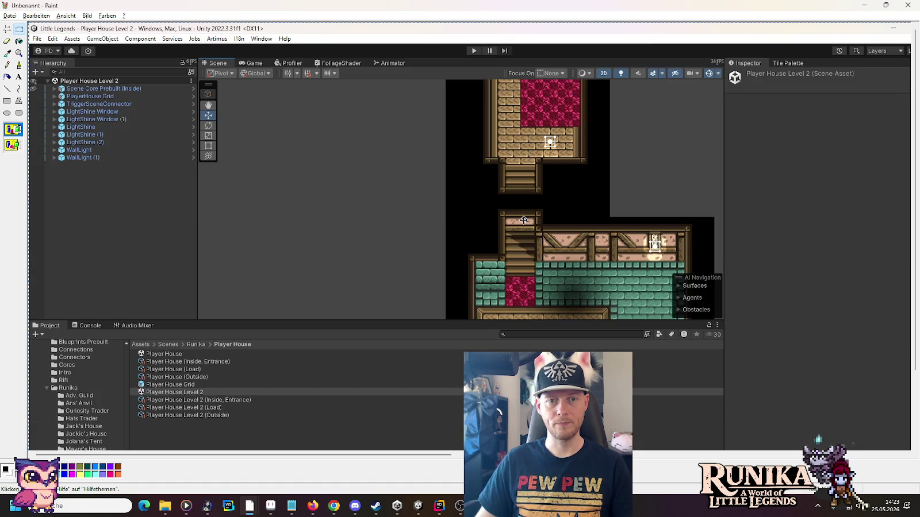
{"action": "key", "text": "alt+Tab"}
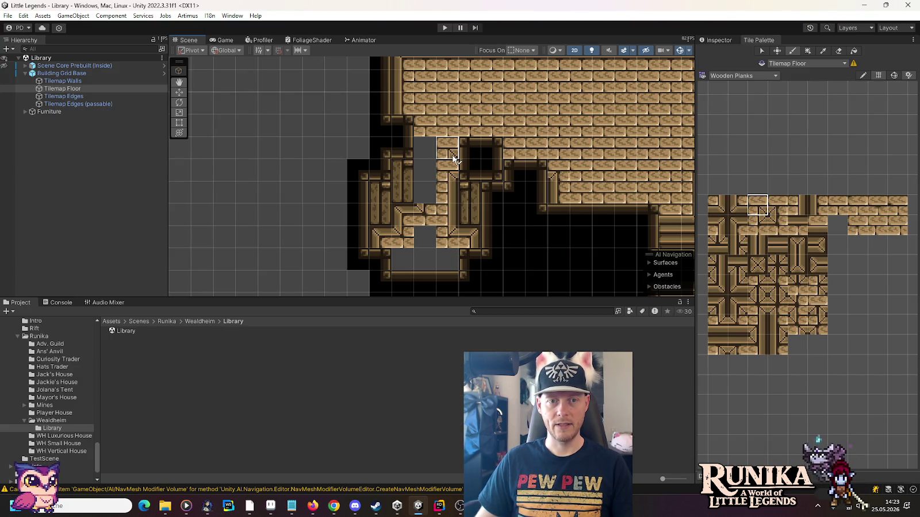
- Open the ManorHouse scene from the Architecture scenes folder
{"action": "mouse_move", "coordinate": [249, 506]}
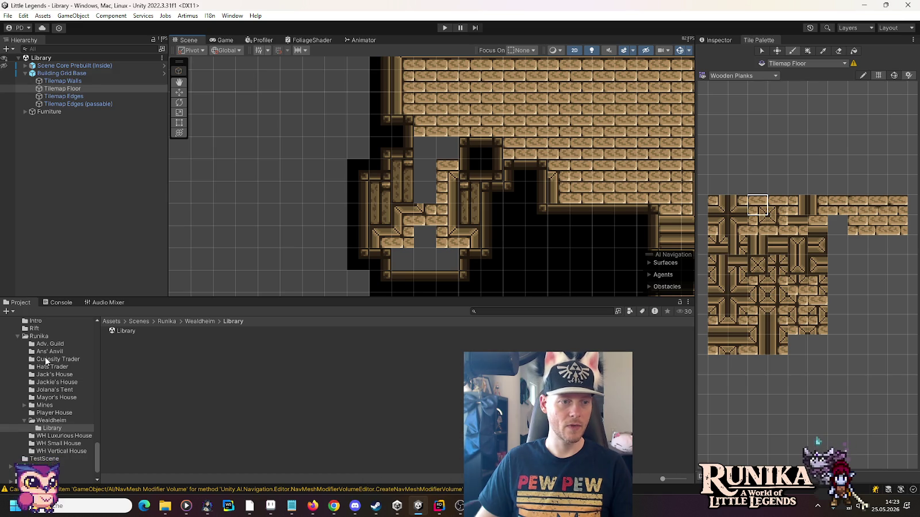
{"action": "scroll", "coordinate": [46, 360], "scroll_direction": "up", "scroll_amount": 3}
{"action": "left_click", "coordinate": [18, 339]}
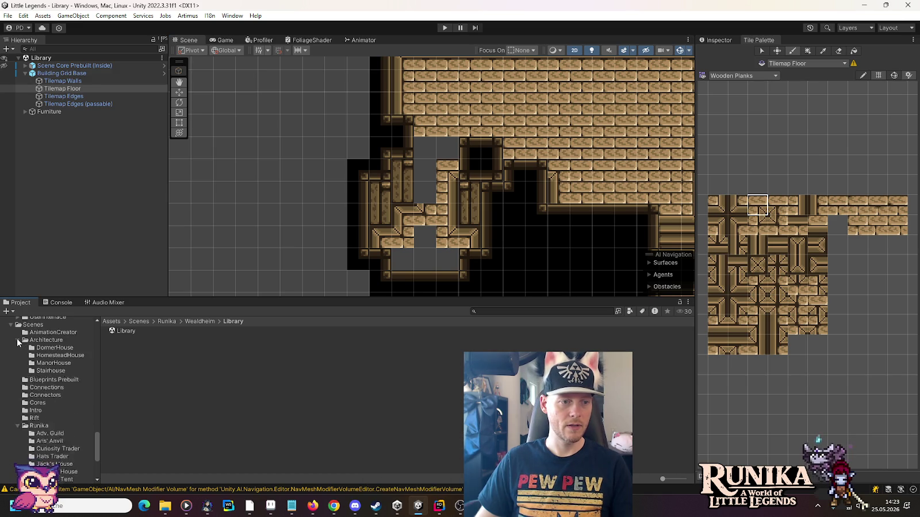
{"action": "left_click", "coordinate": [58, 363]}
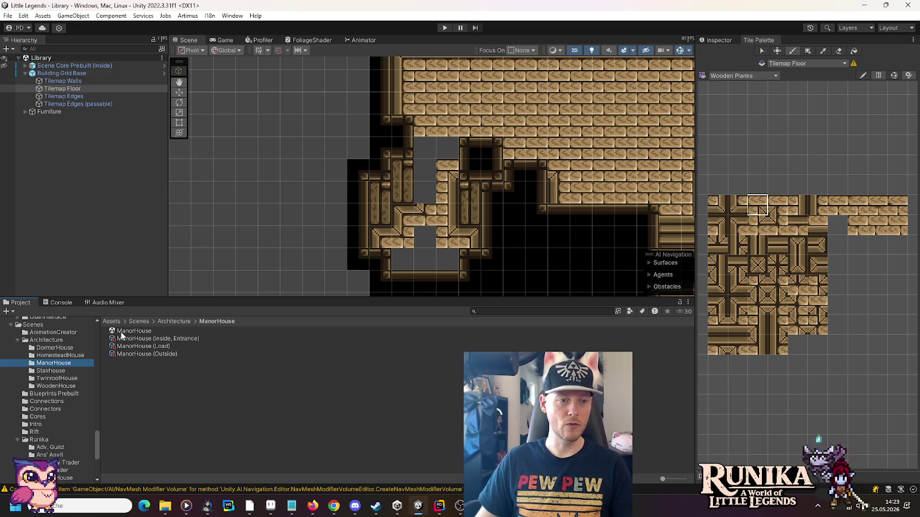
{"action": "double_click", "coordinate": [123, 331]}
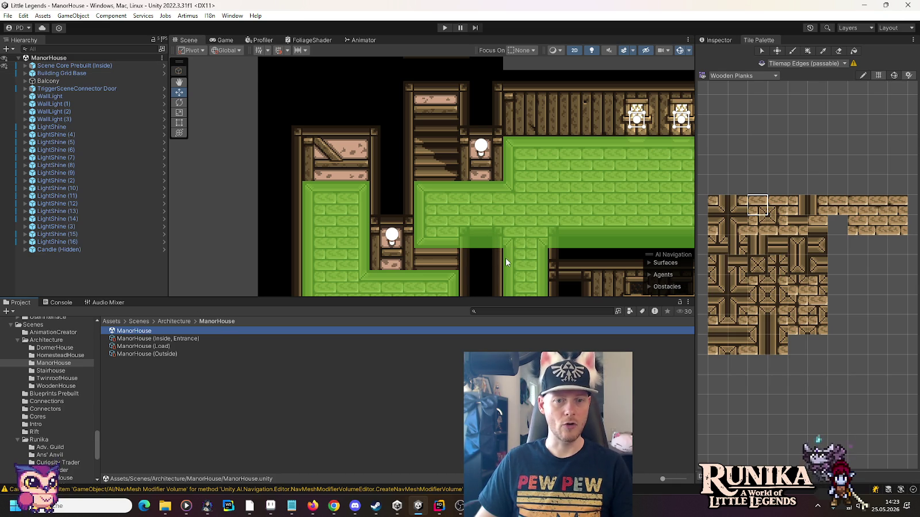
- Pan around the manor house to inspect its layout
{"action": "mouse_move", "coordinate": [525, 269]}
{"action": "left_mouse_down"}
{"action": "mouse_move", "coordinate": [499, 194]}
{"action": "mouse_move", "coordinate": [411, 127]}
{"action": "mouse_move", "coordinate": [425, 191]}
{"action": "mouse_move", "coordinate": [413, 149]}
{"action": "left_mouse_up"}
{"action": "key", "text": "Up"}
{"action": "key", "text": "Up"}
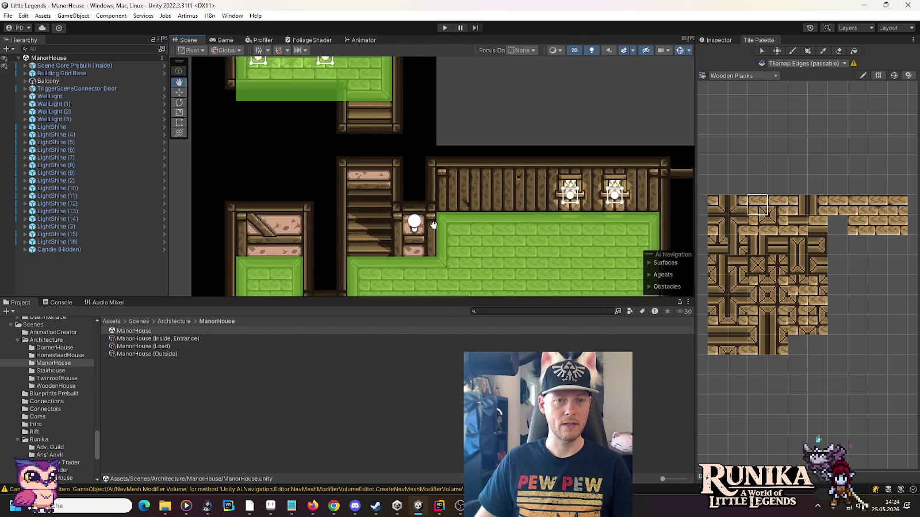
{"action": "key", "text": "Up"}
{"action": "key", "text": "Down"}
{"action": "key", "text": "Down"}
{"action": "key", "text": "Down"}
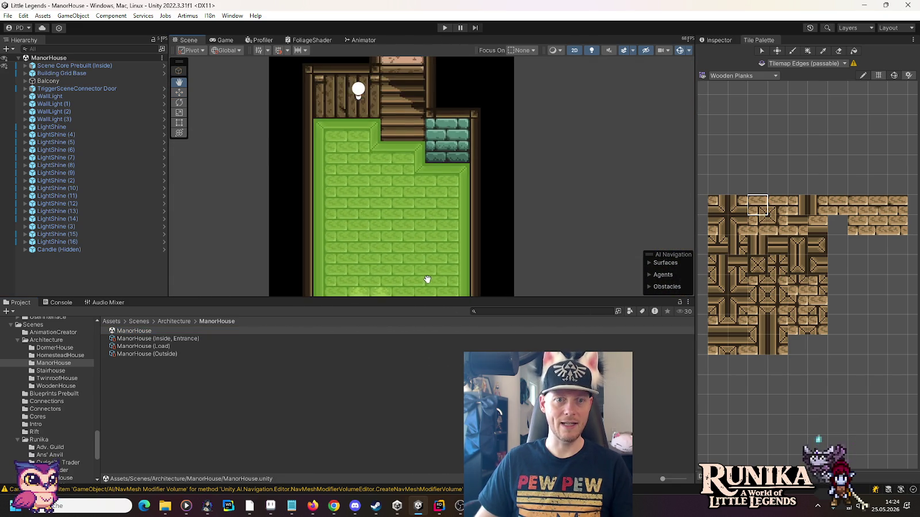
{"action": "key", "text": "Down"}
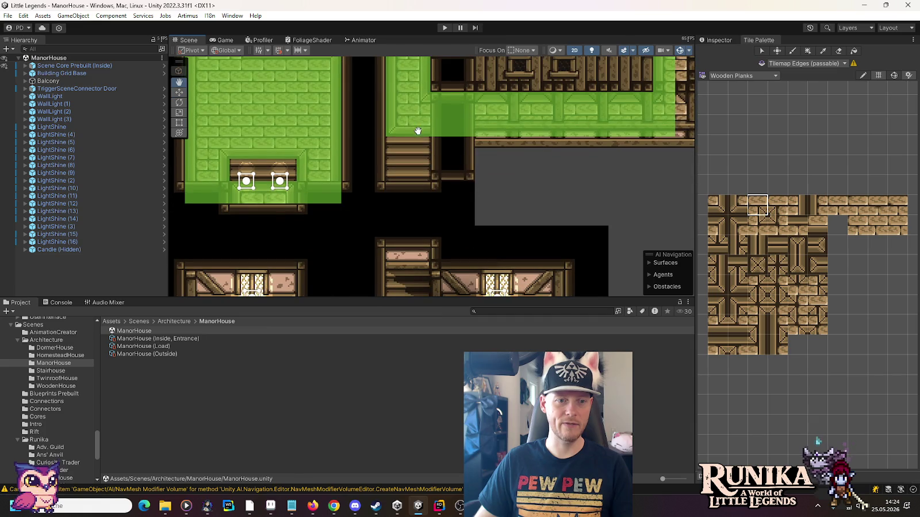
- Open the Library scene from the Wealdheim folder
{"action": "scroll", "coordinate": [57, 432], "scroll_direction": "down", "scroll_amount": 3}
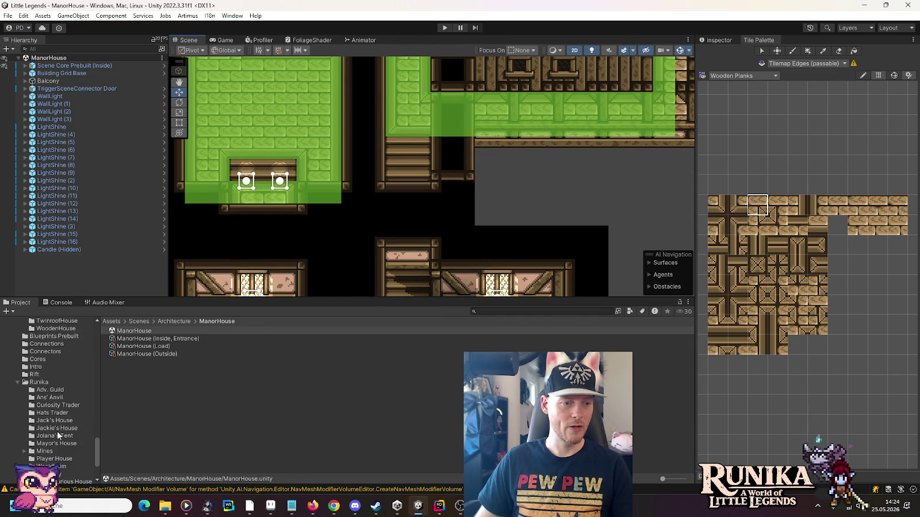
{"action": "left_click", "coordinate": [49, 466]}
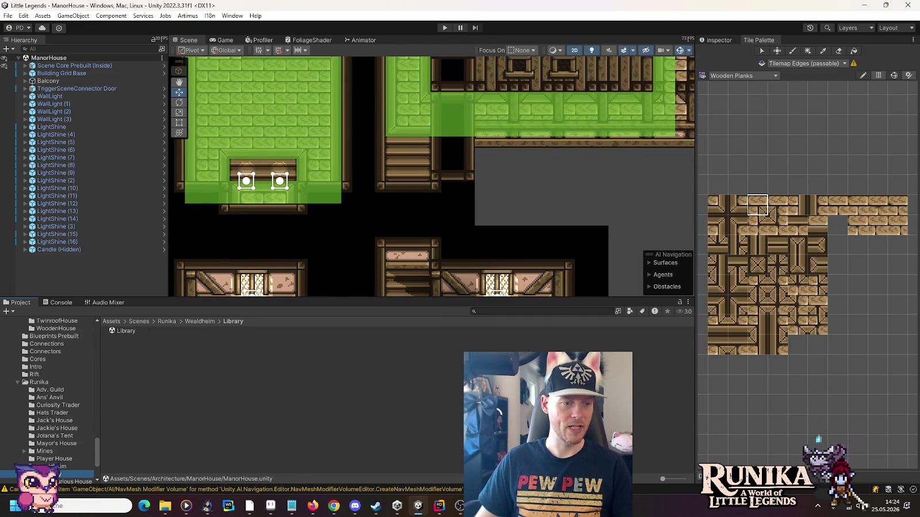
{"action": "double_click", "coordinate": [139, 332]}
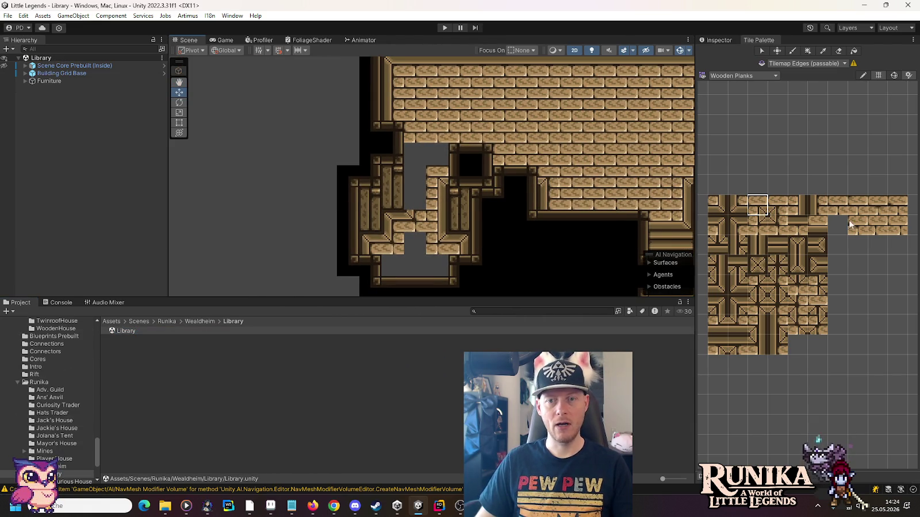
- Target Tilemap Floor under Building Grid Base and paint planks into empty floor cells
{"action": "left_click", "coordinate": [413, 150]}
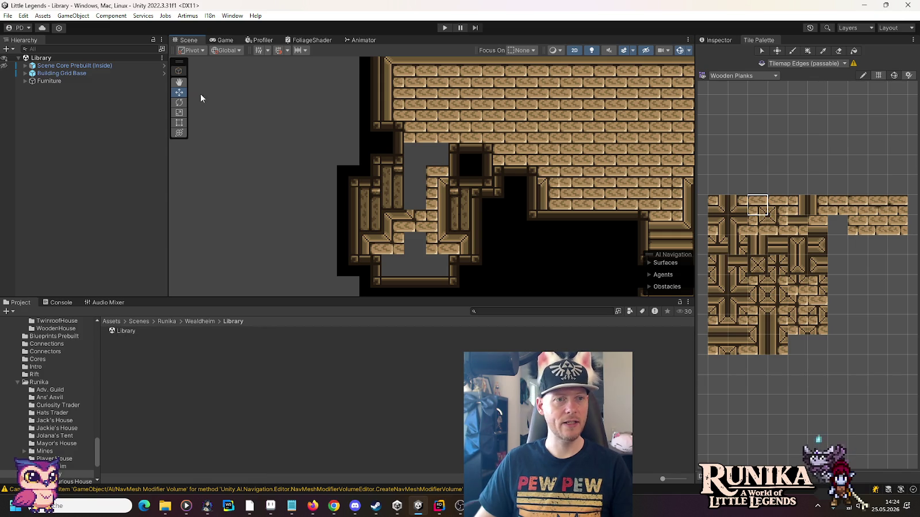
{"action": "left_click", "coordinate": [25, 73]}
{"action": "left_click", "coordinate": [62, 88]}
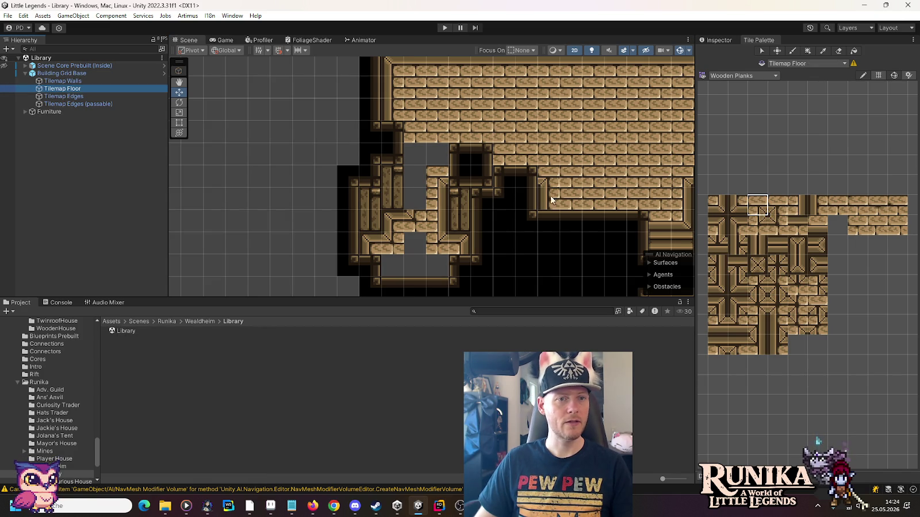
{"action": "left_click", "coordinate": [758, 206]}
{"action": "left_click", "coordinate": [440, 162]}
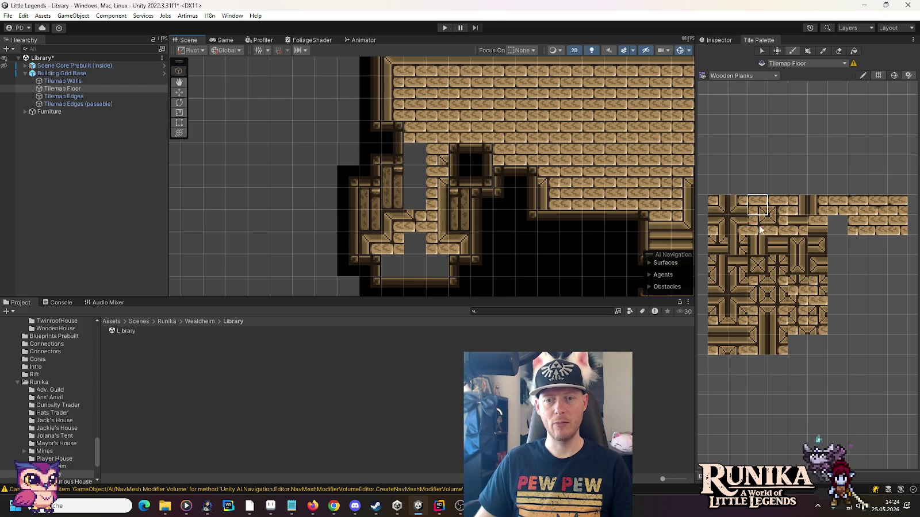
{"action": "left_click", "coordinate": [804, 210]}
{"action": "left_click", "coordinate": [441, 175]}
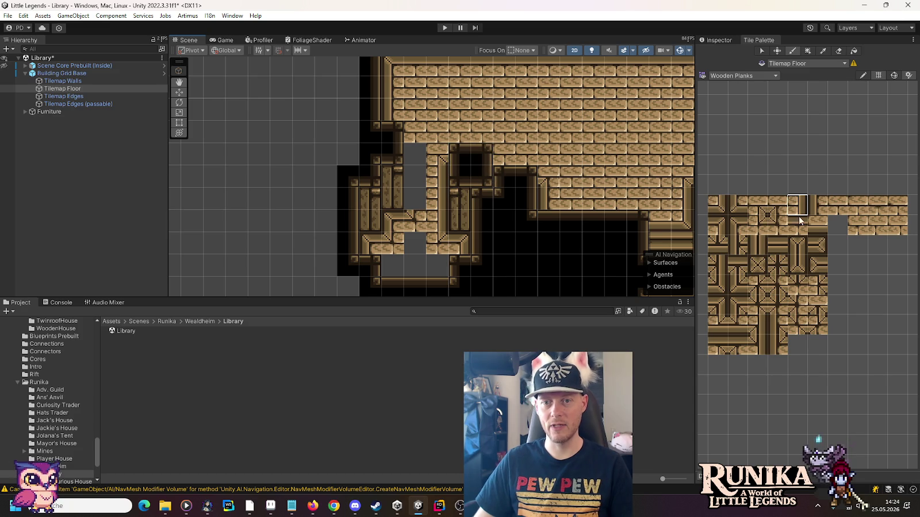
- Fill the remaining grey floor gaps with plank tiles
{"action": "left_click", "coordinate": [777, 205]}
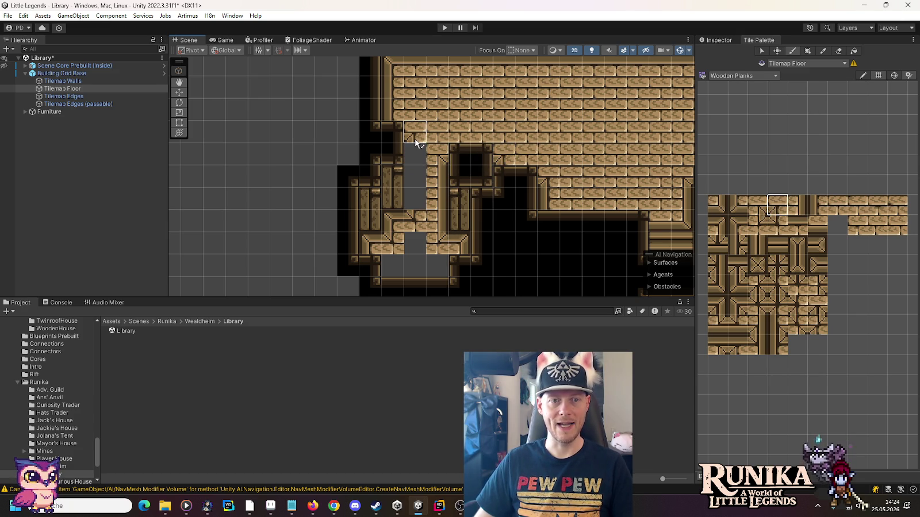
{"action": "left_click", "coordinate": [811, 210]}
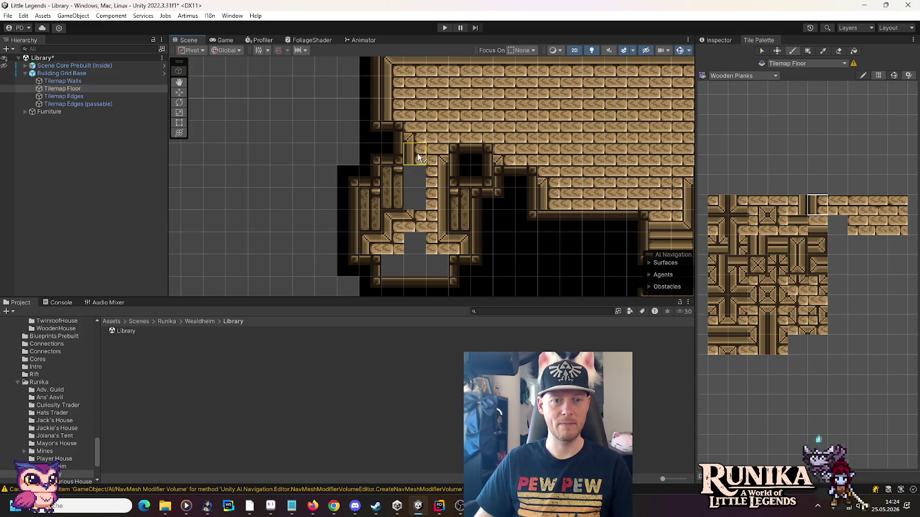
{"action": "scroll", "coordinate": [415, 197], "scroll_direction": "down", "scroll_amount": 3}
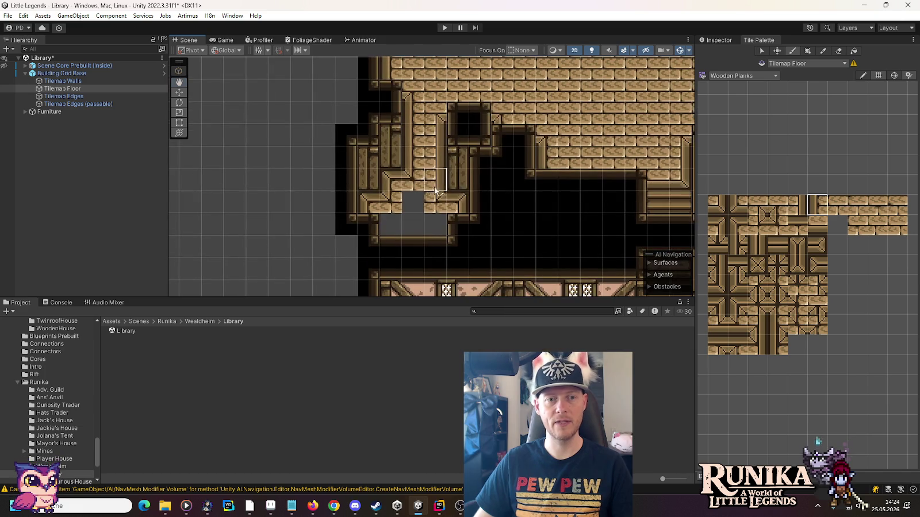
{"action": "left_click", "coordinate": [836, 205]}
{"action": "left_click_drag", "start_coordinate": [392, 218], "coordinate": [425, 219]}
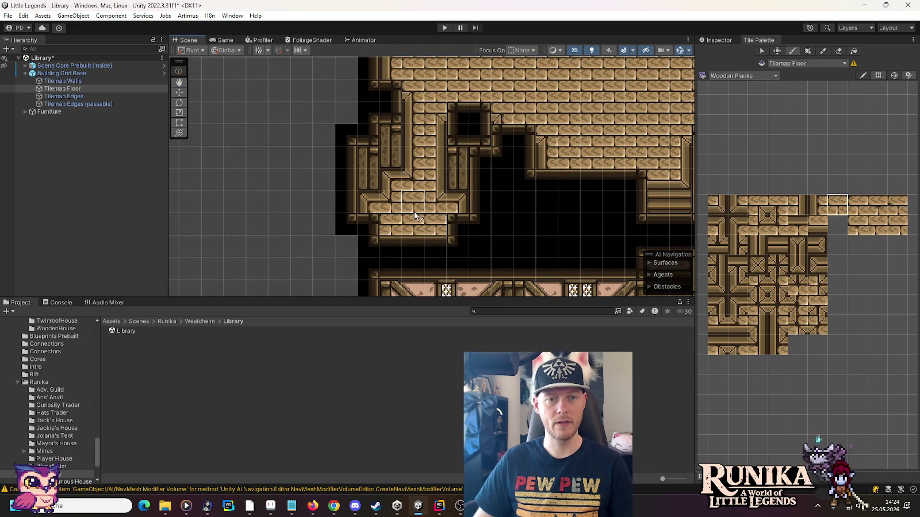
{"action": "left_click", "coordinate": [413, 202]}
{"action": "scroll", "coordinate": [323, 157], "scroll_direction": "up", "scroll_amount": 3}
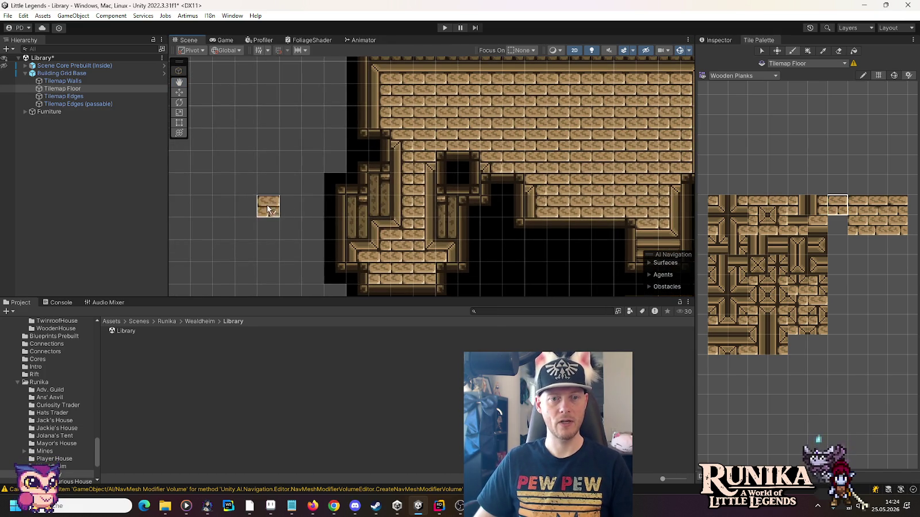
{"action": "scroll", "coordinate": [577, 166], "scroll_direction": "right", "scroll_amount": 1}
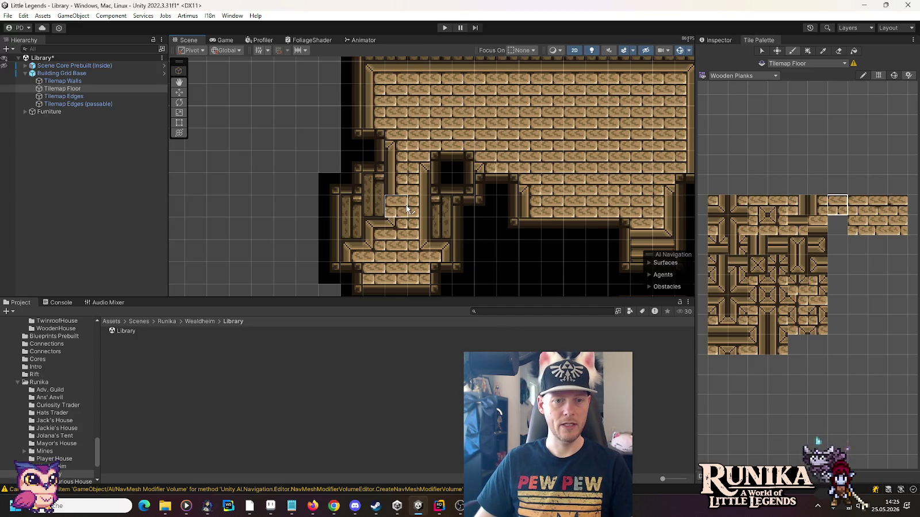
- Paint edge and corner plank tiles to frame the square on the left
{"action": "left_click", "coordinate": [788, 227]}
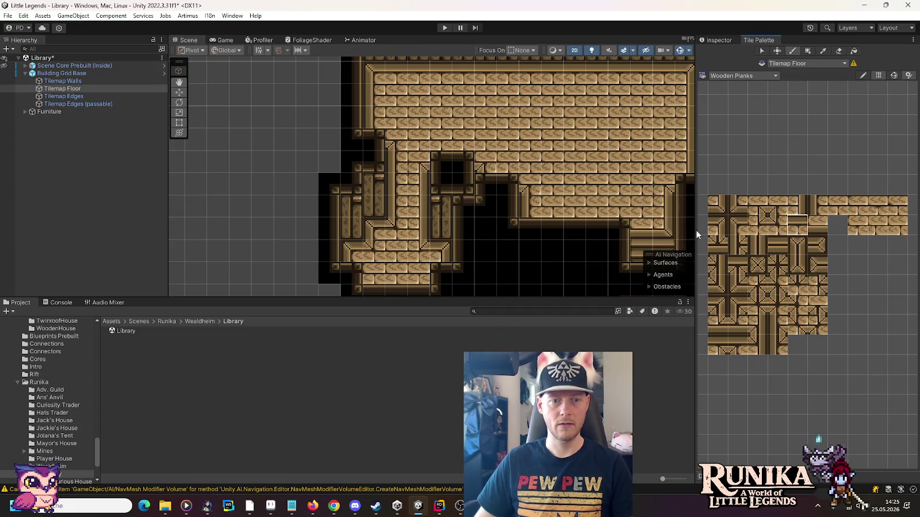
{"action": "left_click", "coordinate": [714, 229]}
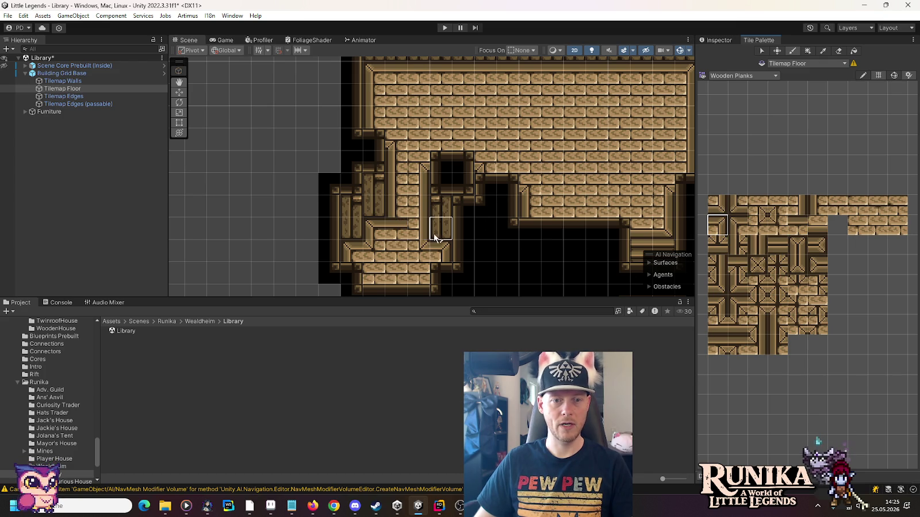
{"action": "left_click", "coordinate": [737, 204]}
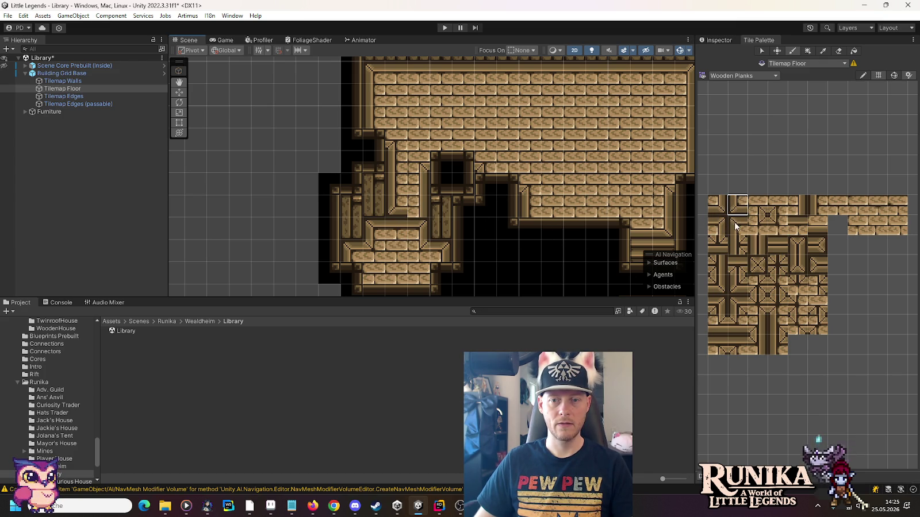
{"action": "left_click", "coordinate": [717, 204]}
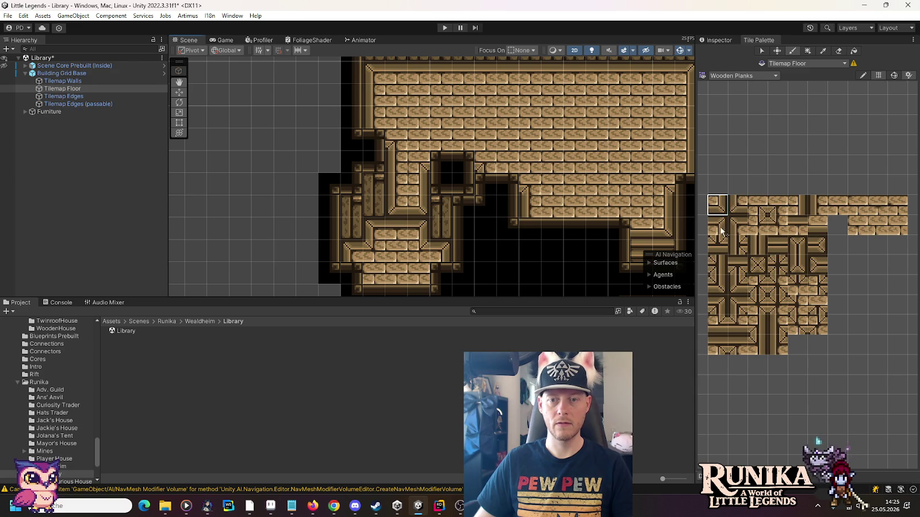
{"action": "left_click", "coordinate": [410, 183], "text": "ctrl"}
{"action": "left_click", "coordinate": [410, 183]}
{"action": "left_click", "coordinate": [736, 206]}
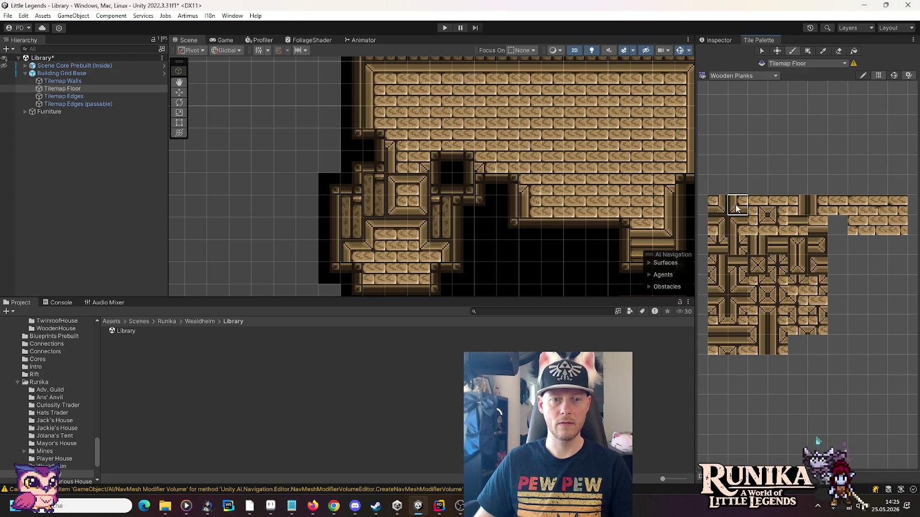
{"action": "left_click", "coordinate": [813, 231]}
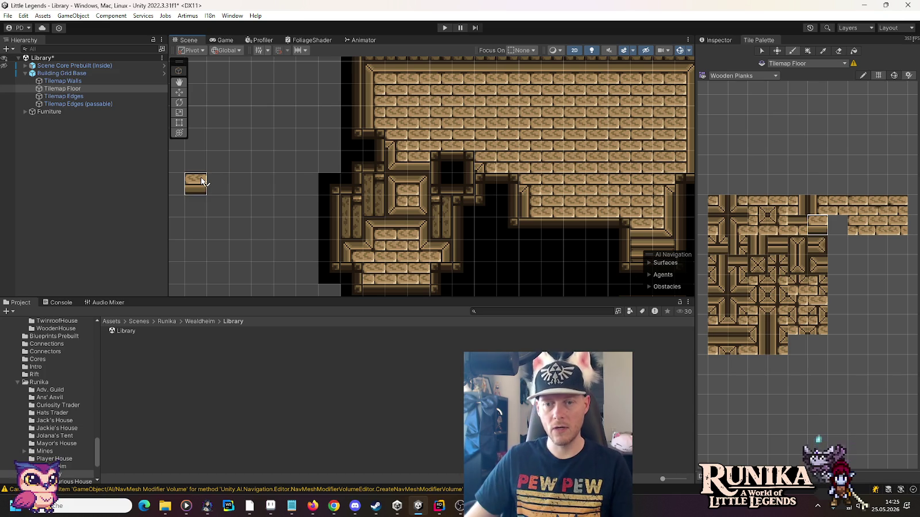
- Switch the Tile Palette to the Floors tile set
{"action": "left_click", "coordinate": [723, 76]}
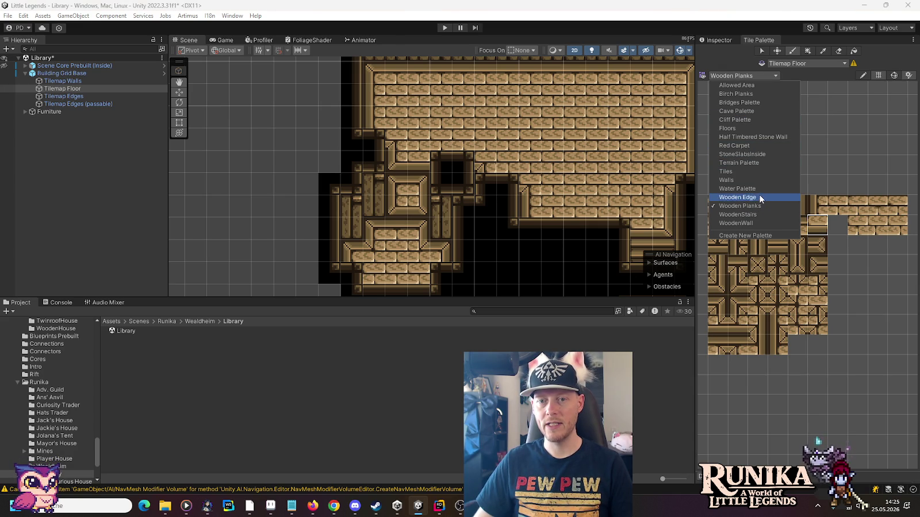
{"action": "left_click", "coordinate": [747, 129]}
{"action": "scroll", "coordinate": [766, 282], "scroll_direction": "up", "scroll_amount": 5}
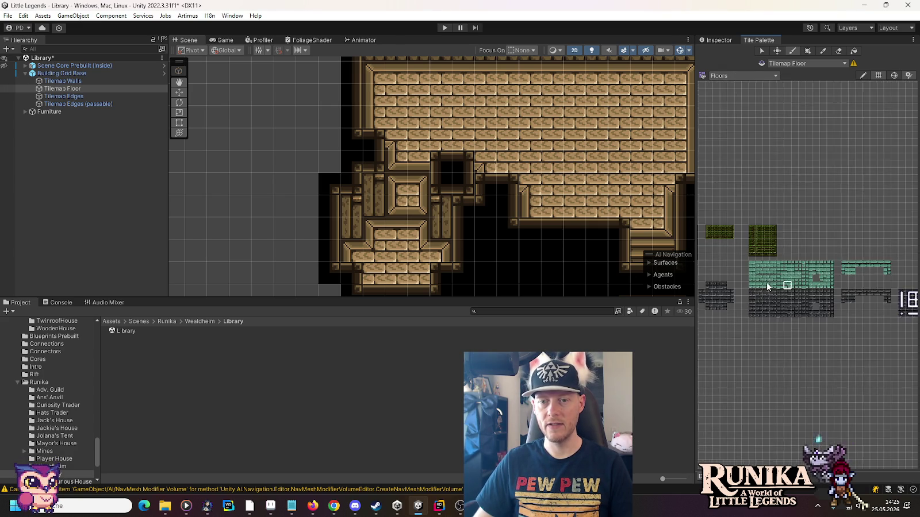
- Try green Floors tiles in the framed square, then undo them
{"action": "left_click_drag", "start_coordinate": [835, 255], "coordinate": [795, 252]}
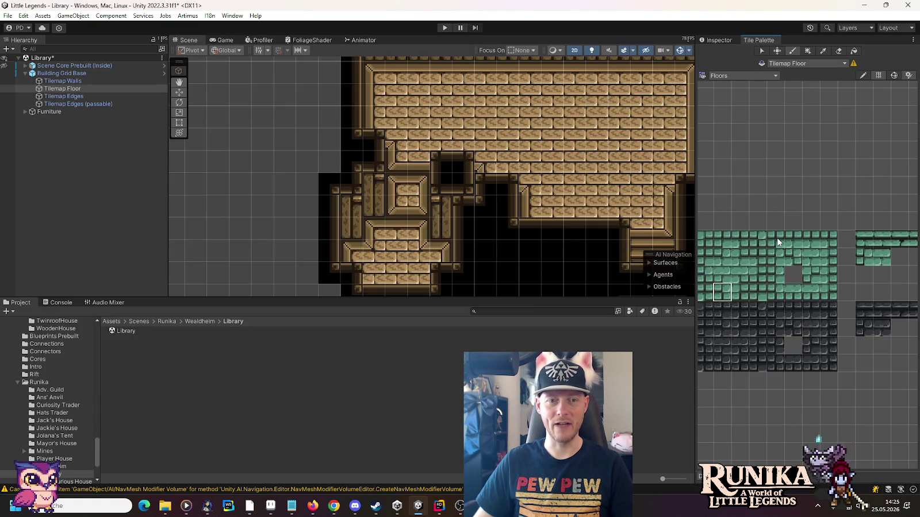
{"action": "left_click", "coordinate": [776, 236]}
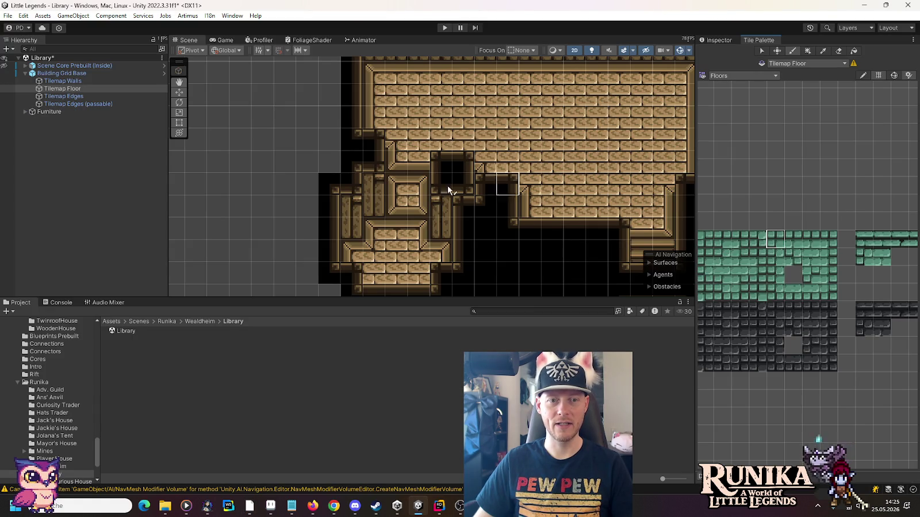
{"action": "left_click", "coordinate": [397, 184]}
{"action": "left_click", "coordinate": [826, 238]}
{"action": "left_click", "coordinate": [418, 184]}
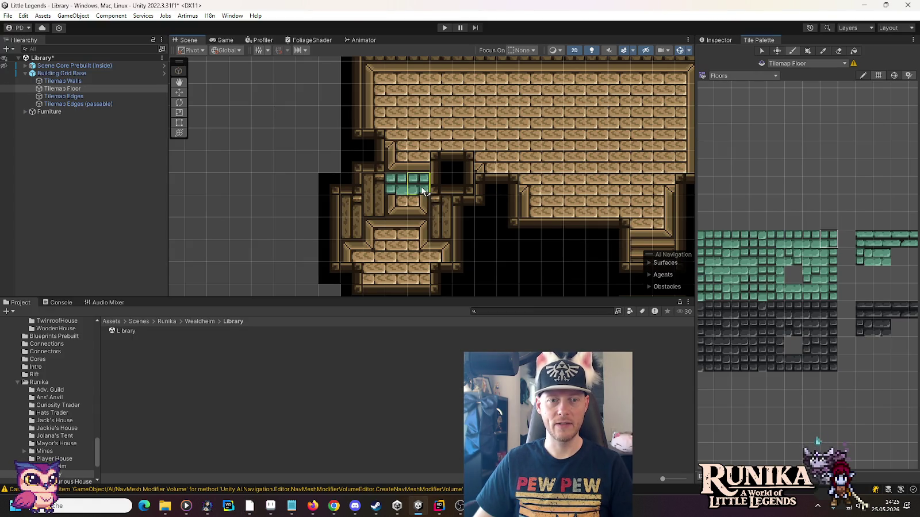
{"action": "left_click", "coordinate": [775, 292]}
{"action": "left_click", "coordinate": [401, 210]}
{"action": "left_click", "coordinate": [828, 292]}
{"action": "left_click", "coordinate": [418, 206]}
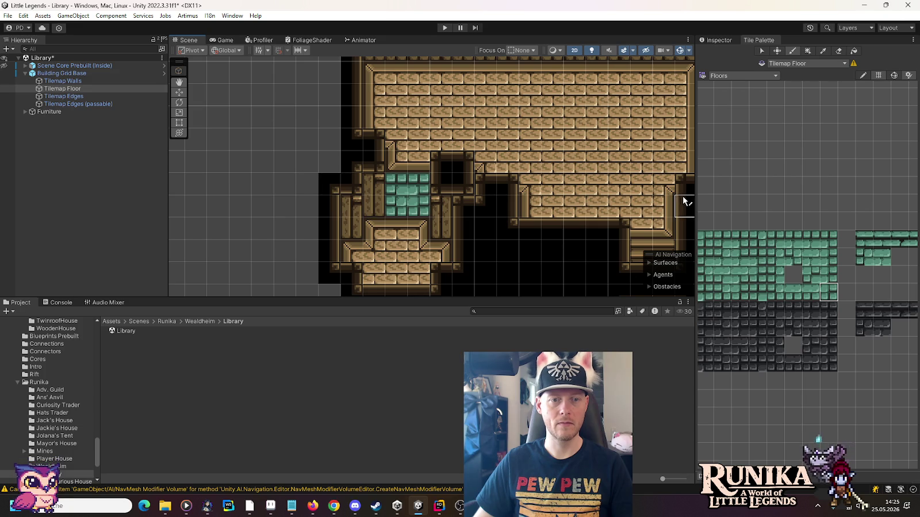
{"action": "key", "text": "ctrl+z"}
{"action": "key", "text": "ctrl+z"}
{"action": "key", "text": "ctrl+z"}
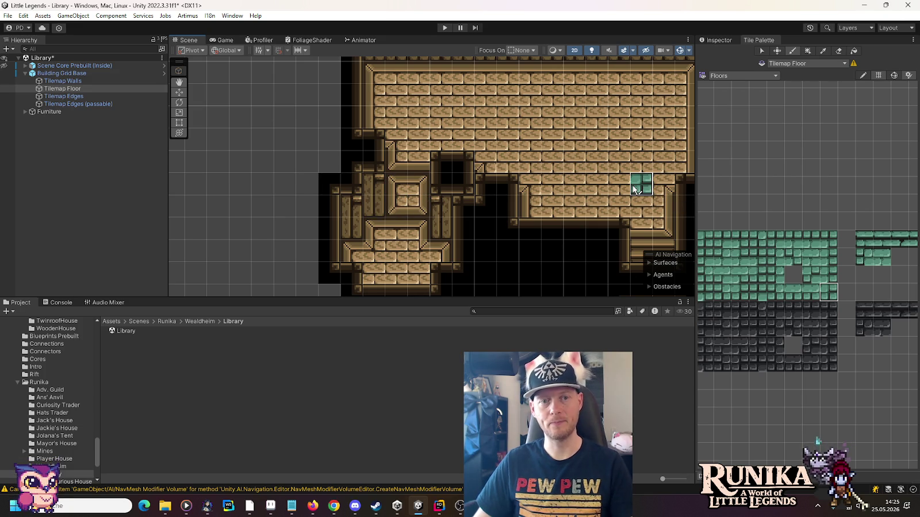
- Centre the view on the stairs area and open the tile palette list
{"action": "scroll", "coordinate": [634, 185], "scroll_direction": "down", "scroll_amount": 5}
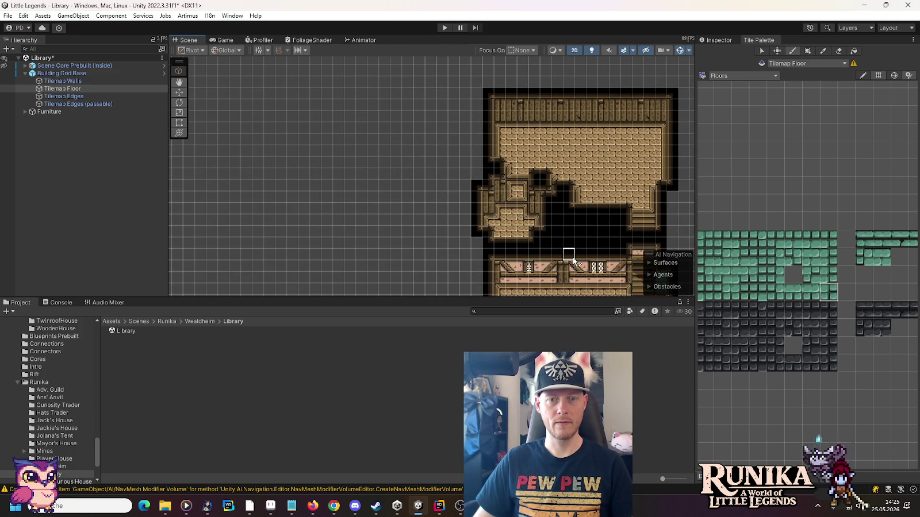
{"action": "mouse_move", "coordinate": [566, 250]}
{"action": "left_mouse_down"}
{"action": "mouse_move", "coordinate": [548, 161]}
{"action": "mouse_move", "coordinate": [532, 225]}
{"action": "left_mouse_up"}
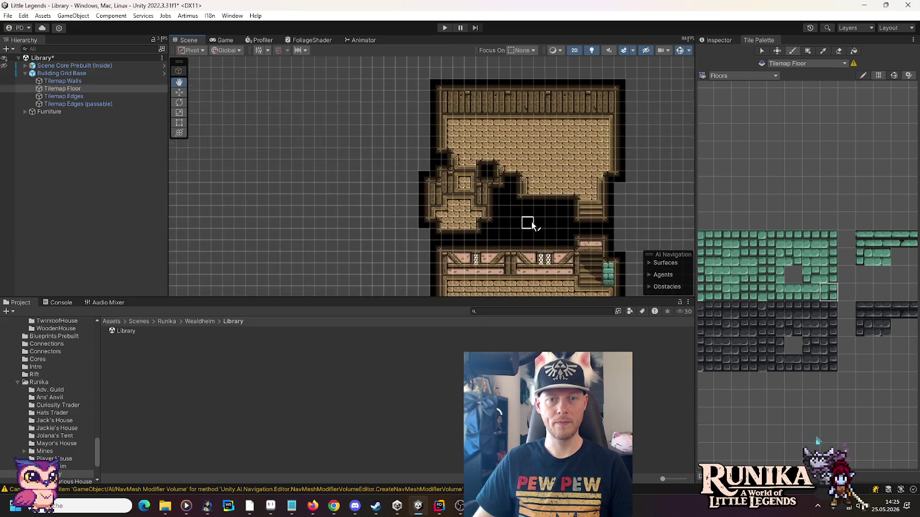
{"action": "scroll", "coordinate": [586, 198], "scroll_direction": "up", "scroll_amount": 5}
{"action": "left_click_drag", "start_coordinate": [587, 167], "coordinate": [574, 202]}
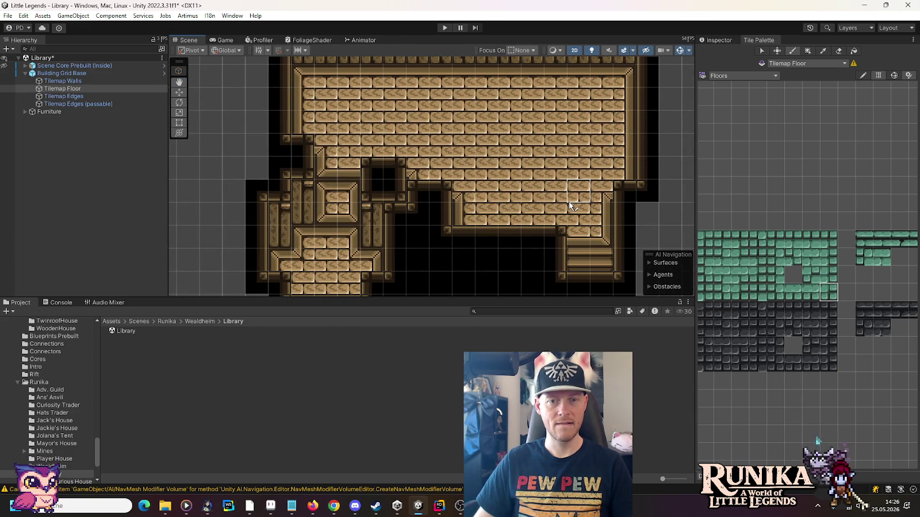
{"action": "left_click", "coordinate": [742, 75]}
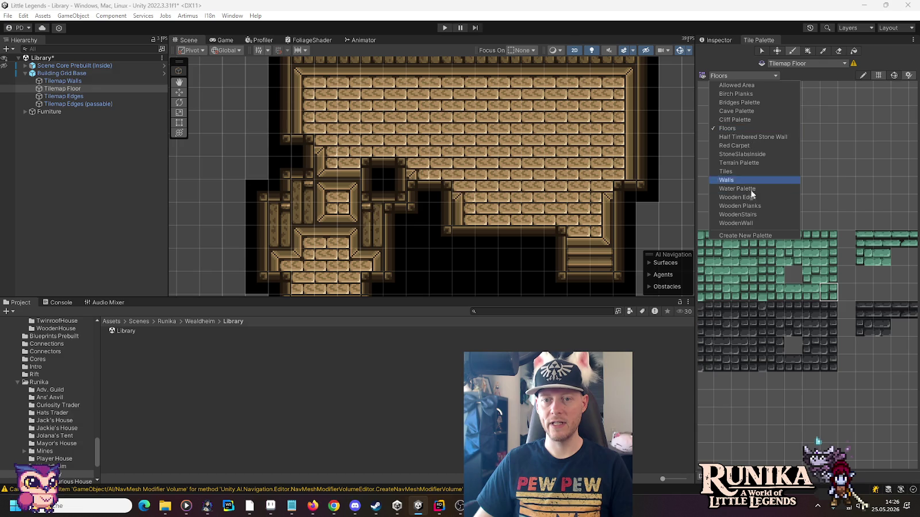
- Paint a row of WoodenStairs tiles across the floor beside the ledge
{"action": "left_click", "coordinate": [742, 214]}
{"action": "left_click", "coordinate": [823, 340]}
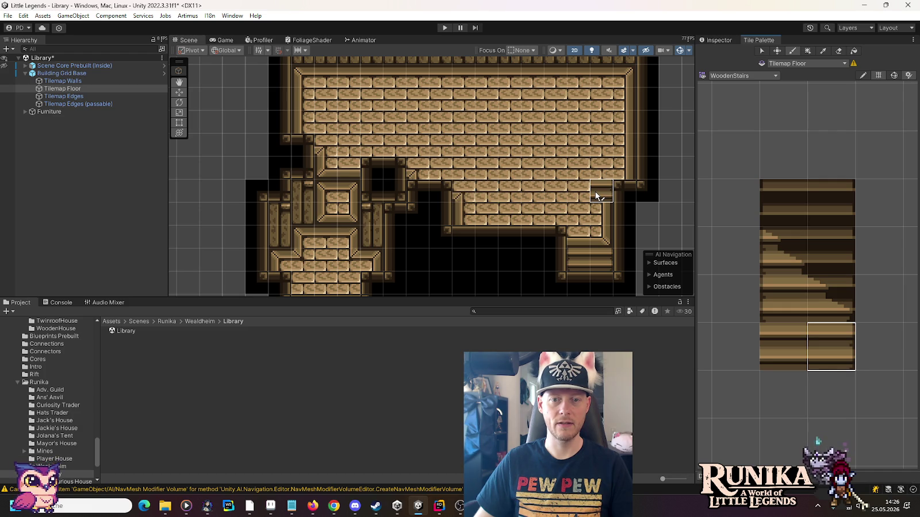
{"action": "left_click", "coordinate": [776, 302]}
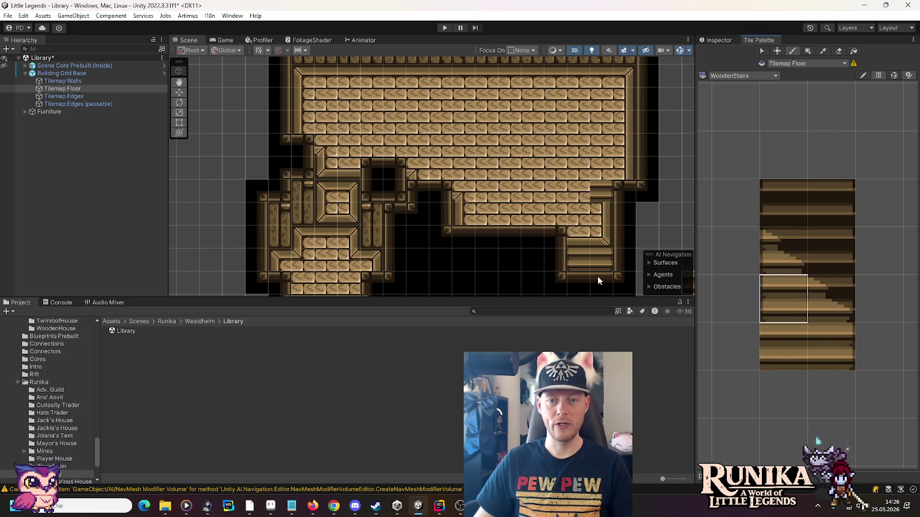
{"action": "left_click", "coordinate": [796, 353]}
{"action": "left_click_drag", "start_coordinate": [486, 193], "coordinate": [552, 195]}
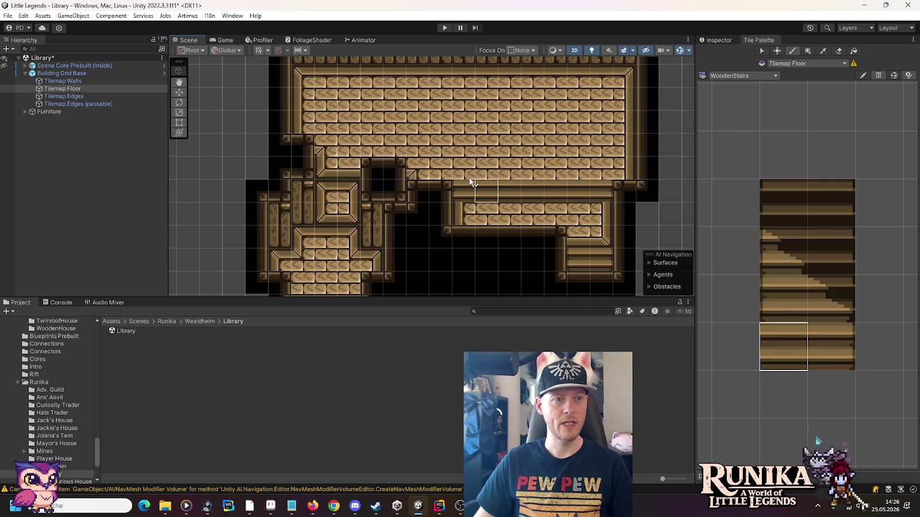
- Switch to Wooden Planks with the top-left corner tile, save Library, and show Adv. Guild scenes
{"action": "left_click", "coordinate": [770, 76]}
{"action": "left_click", "coordinate": [750, 207]}
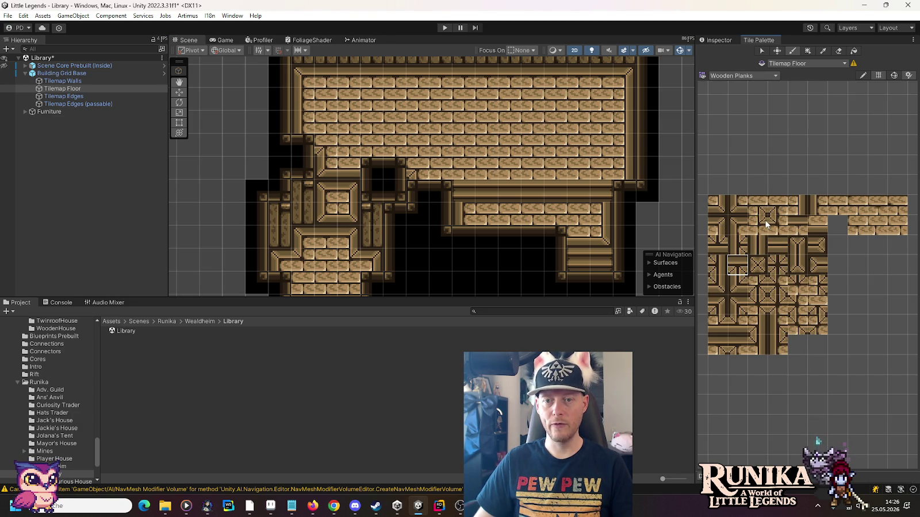
{"action": "left_click", "coordinate": [812, 224]}
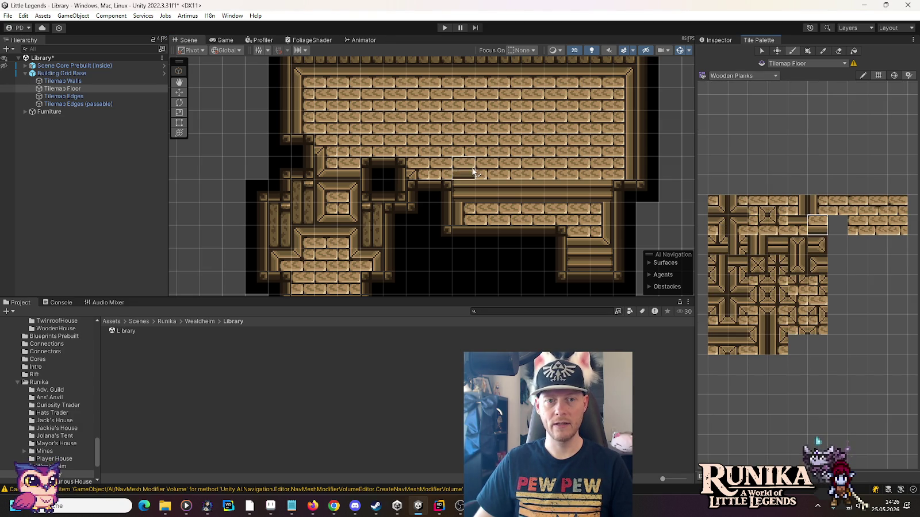
{"action": "left_click", "coordinate": [617, 164], "text": "ctrl"}
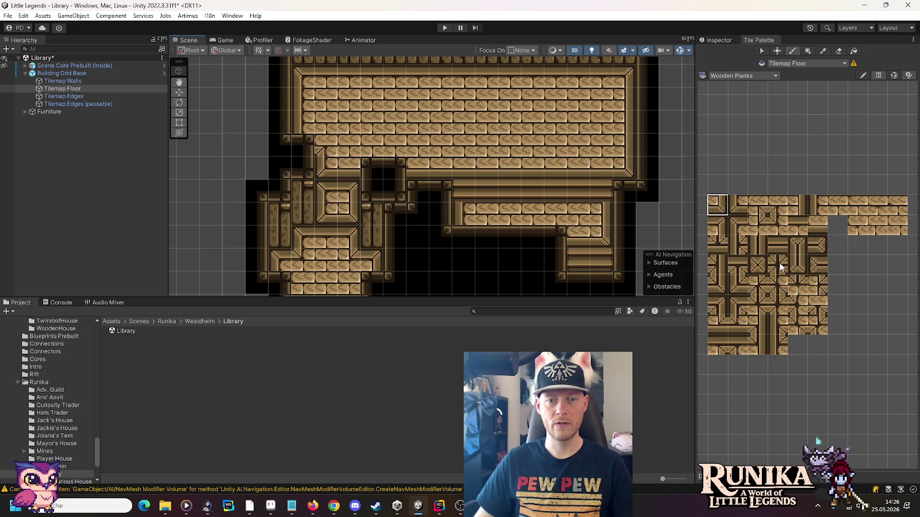
{"action": "key", "text": "ctrl+s"}
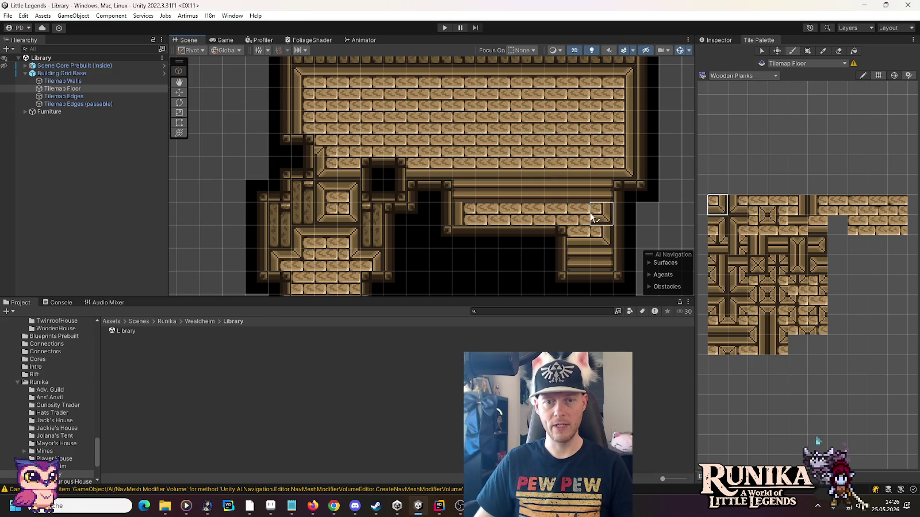
{"action": "left_click", "coordinate": [47, 390]}
{"action": "double_click", "coordinate": [134, 331]}
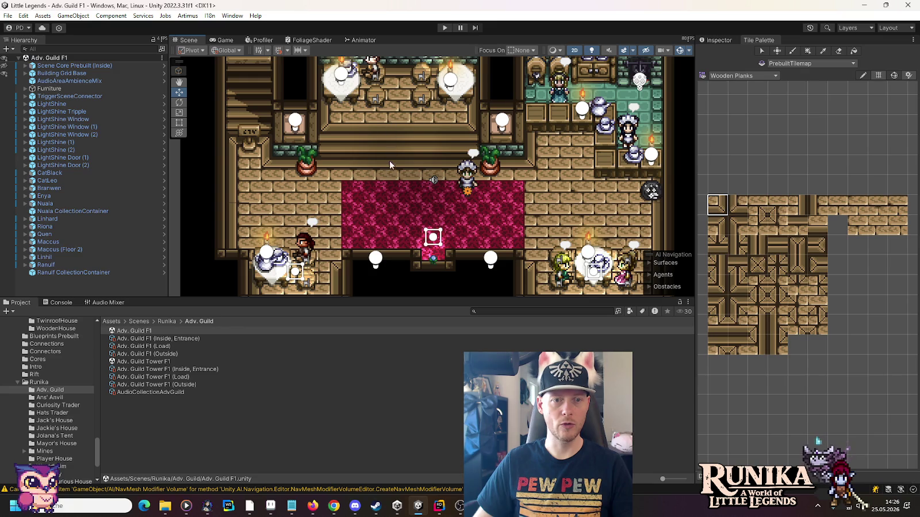
{"action": "left_click", "coordinate": [58, 474]}
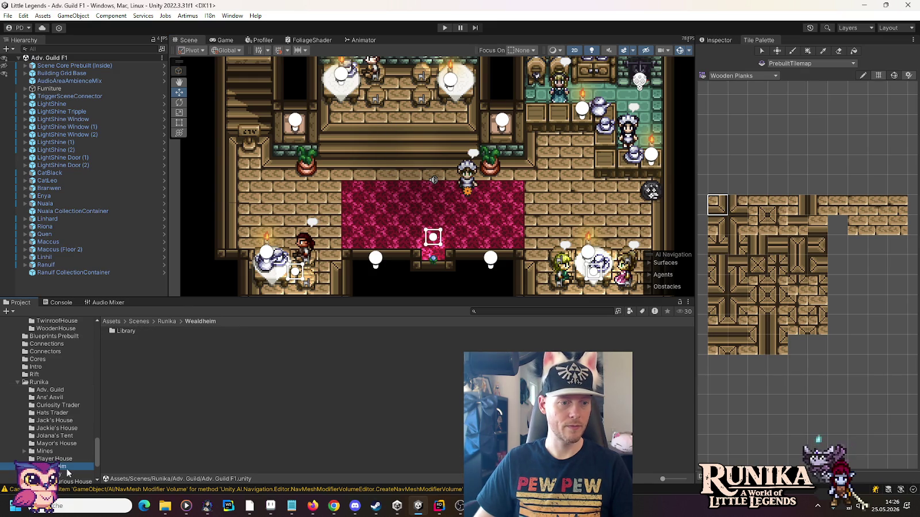
{"action": "double_click", "coordinate": [133, 332]}
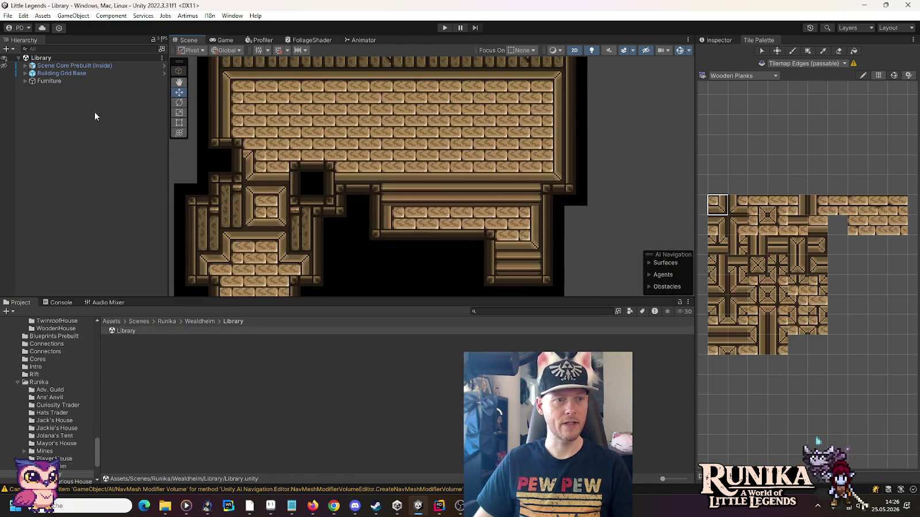
{"action": "left_click", "coordinate": [25, 73]}
{"action": "left_click", "coordinate": [58, 88]}
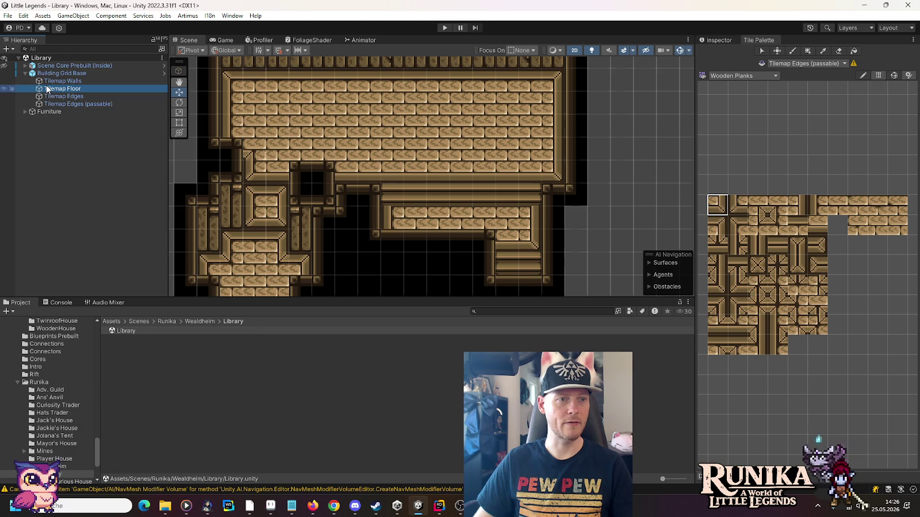
- Paint plank tiles at the ledge's left and right ends
{"action": "left_click", "coordinate": [742, 221]}
{"action": "left_click", "coordinate": [391, 216]}
{"action": "left_click", "coordinate": [798, 224]}
{"action": "left_click", "coordinate": [530, 218]}
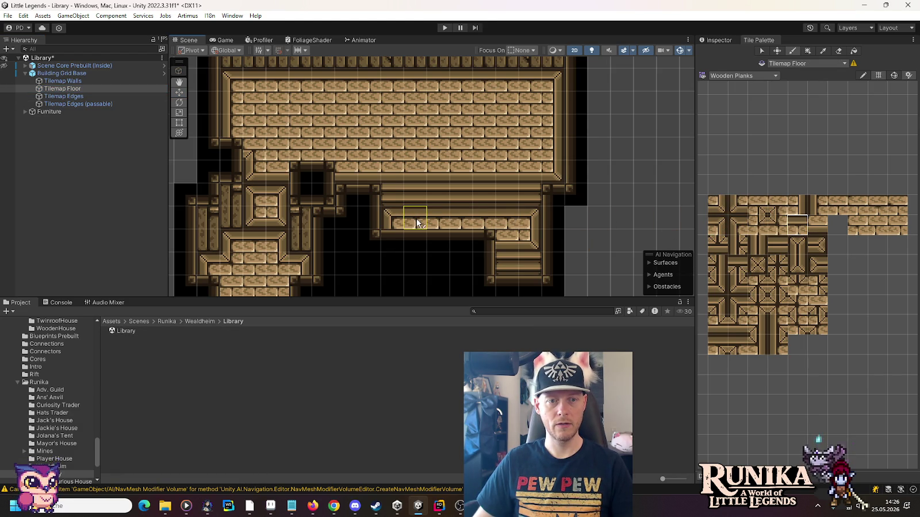
{"action": "scroll", "coordinate": [617, 194], "scroll_direction": "down", "scroll_amount": 1}
{"action": "scroll", "coordinate": [616, 193], "scroll_direction": "down", "scroll_amount": 1}
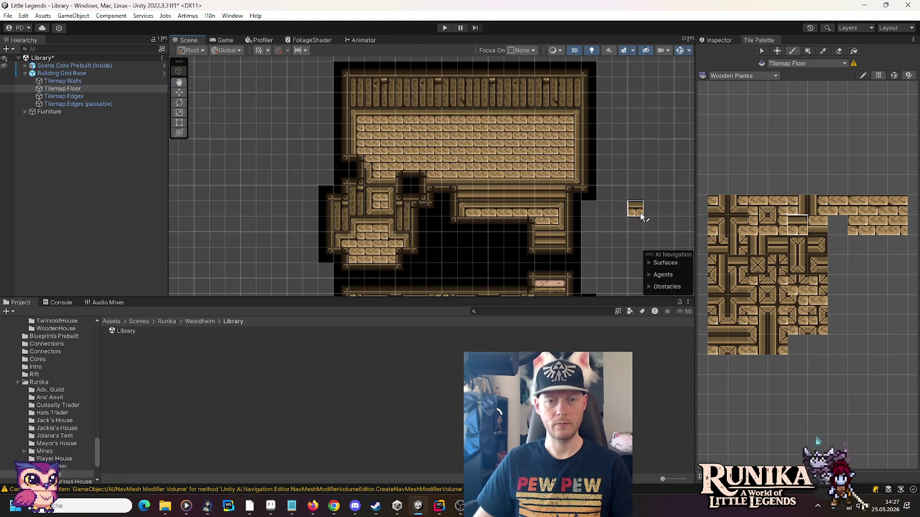
{"action": "scroll", "coordinate": [621, 189], "scroll_direction": "down", "scroll_amount": 1}
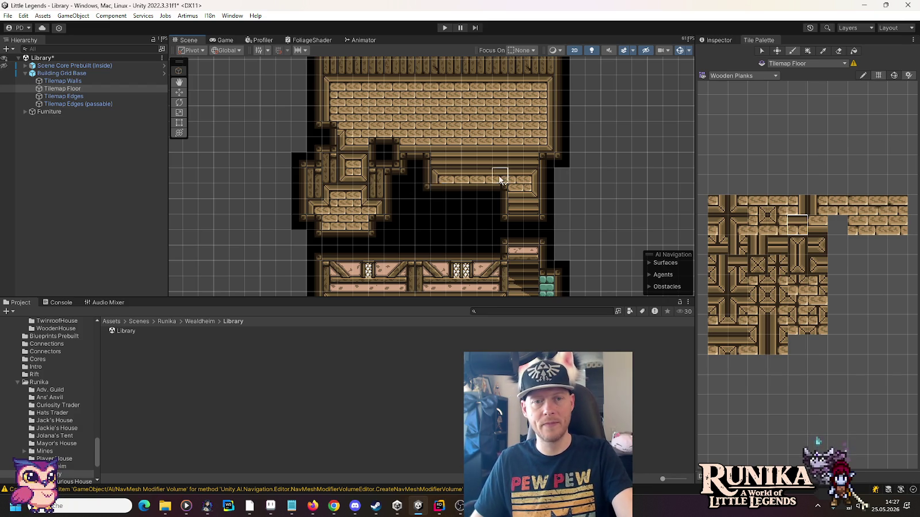
{"action": "scroll", "coordinate": [497, 174], "scroll_direction": "up", "scroll_amount": 3}
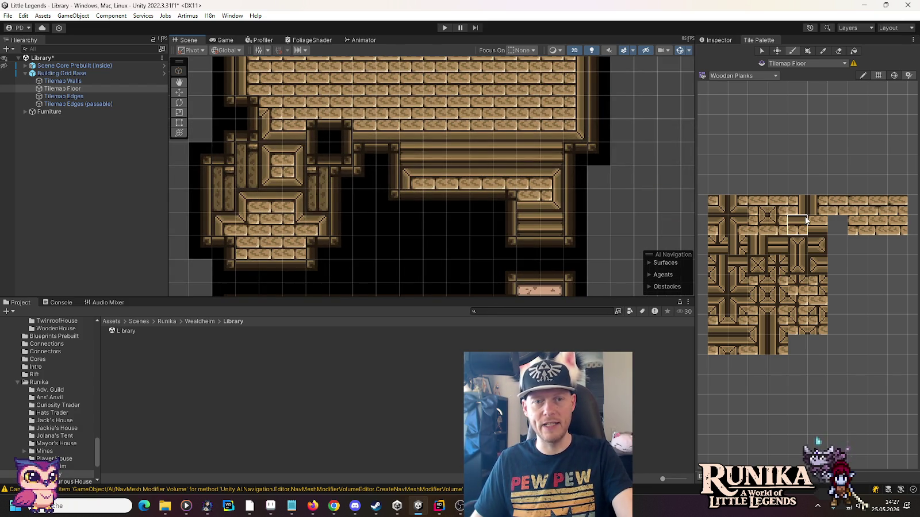
- Place corner tiles and paint a plank row along the ledge
{"action": "left_click", "coordinate": [815, 210]}
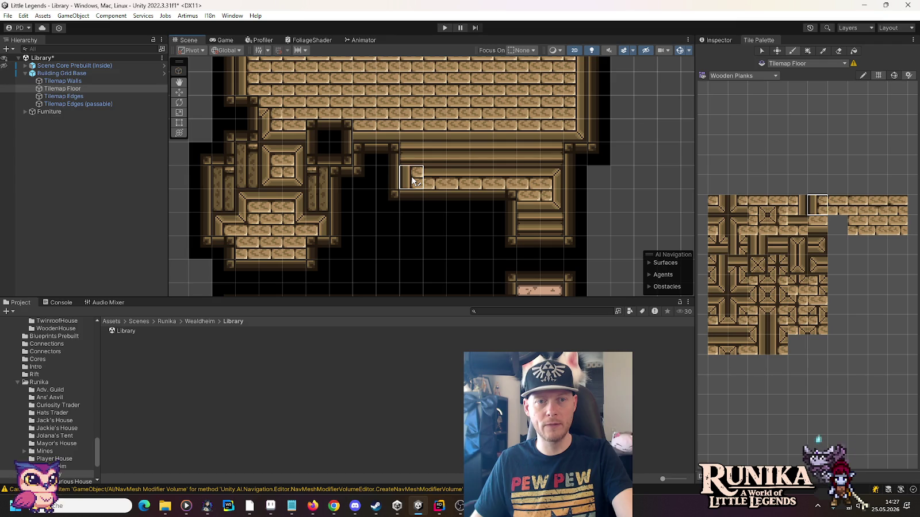
{"action": "left_click", "coordinate": [778, 208]}
{"action": "left_click", "coordinate": [419, 165]}
{"action": "left_click", "coordinate": [837, 205]}
{"action": "left_click_drag", "start_coordinate": [380, 130], "coordinate": [556, 133]}
{"action": "left_click", "coordinate": [797, 205]}
{"action": "left_click", "coordinate": [772, 212]}
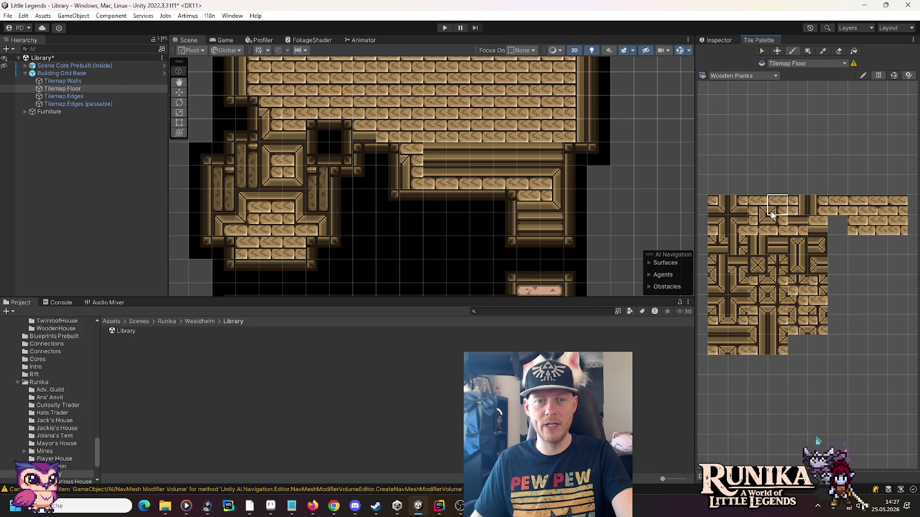
{"action": "left_click", "coordinate": [368, 141]}
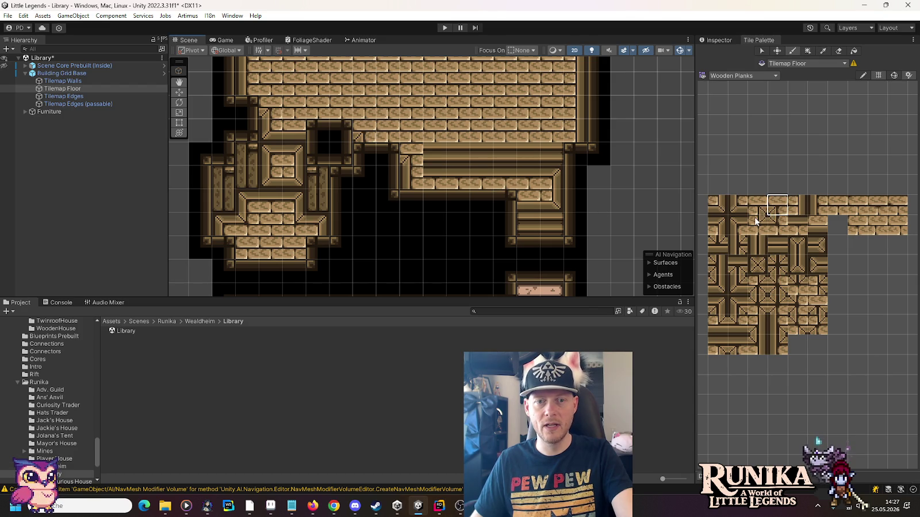
- Paint planks at the ledge's right end and cover the dark strip with brick floor
{"action": "left_click", "coordinate": [795, 216]}
{"action": "left_click", "coordinate": [549, 175]}
{"action": "left_click", "coordinate": [755, 210]}
{"action": "left_click", "coordinate": [552, 153]}
{"action": "left_click", "coordinate": [832, 201]}
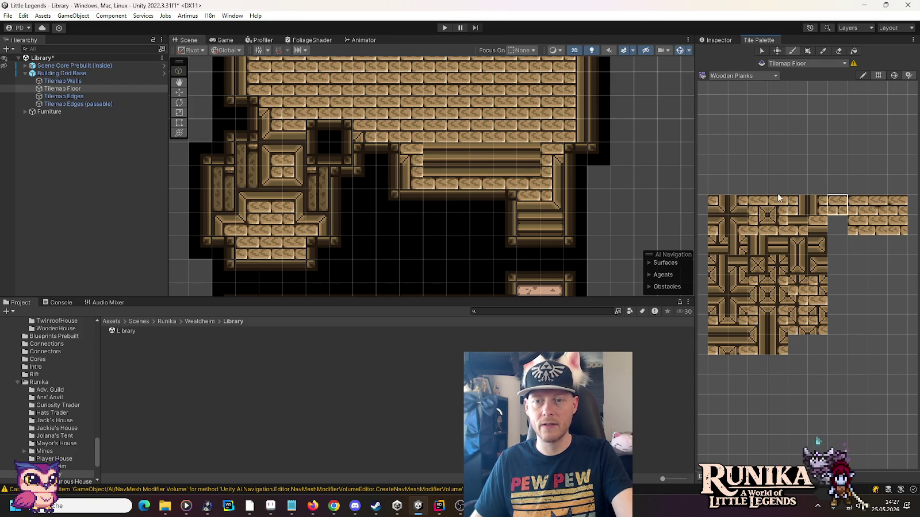
{"action": "mouse_move", "coordinate": [509, 170]}
{"action": "left_mouse_down"}
{"action": "mouse_move", "coordinate": [437, 163]}
{"action": "mouse_move", "coordinate": [520, 154]}
{"action": "left_mouse_up"}
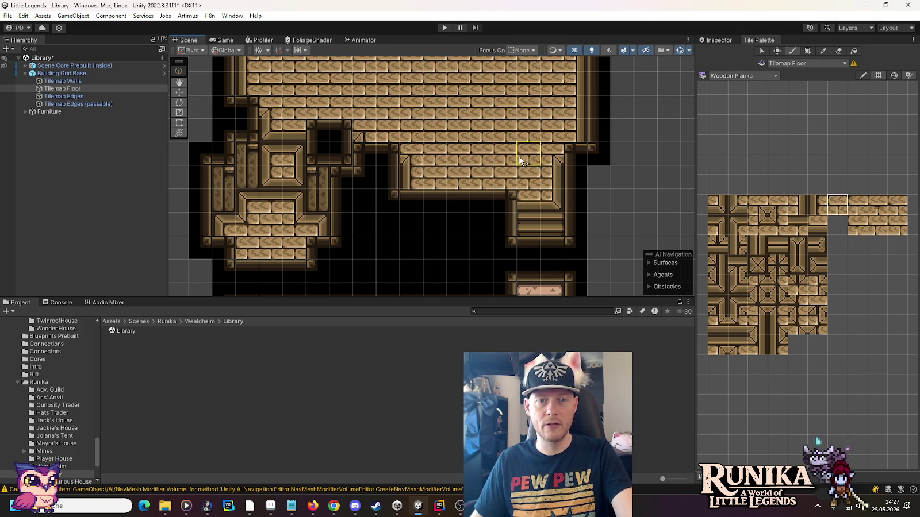
{"action": "scroll", "coordinate": [473, 142], "scroll_direction": "down", "scroll_amount": 3}
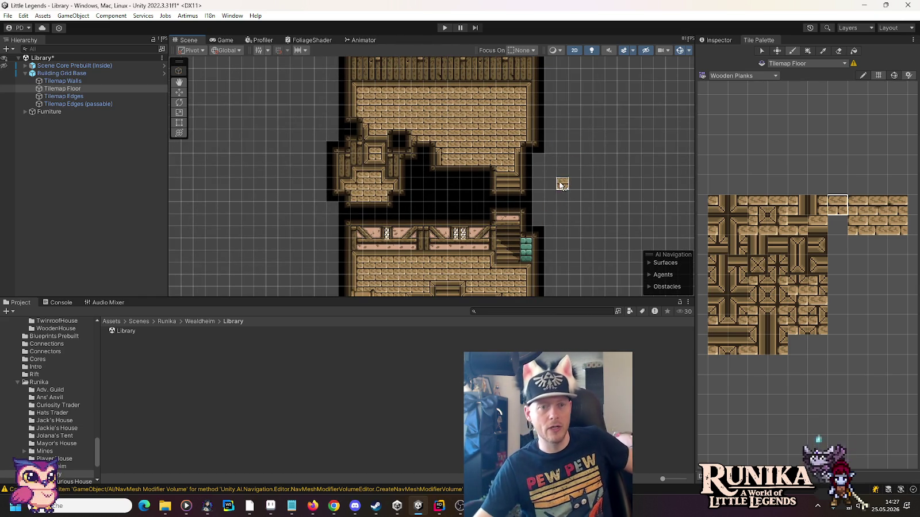
{"action": "scroll", "coordinate": [396, 178], "scroll_direction": "up", "scroll_amount": 2}
{"action": "scroll", "coordinate": [358, 172], "scroll_direction": "up", "scroll_amount": 2}
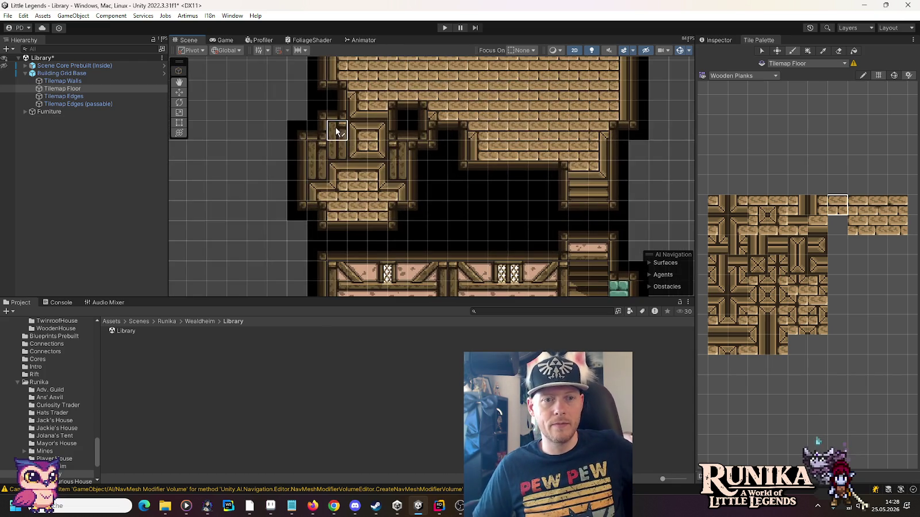
{"action": "scroll", "coordinate": [335, 129], "scroll_direction": "up", "scroll_amount": 2}
- Paint WoodenStairs tiles onto the left stairway below the ledge
{"action": "left_click", "coordinate": [728, 77]}
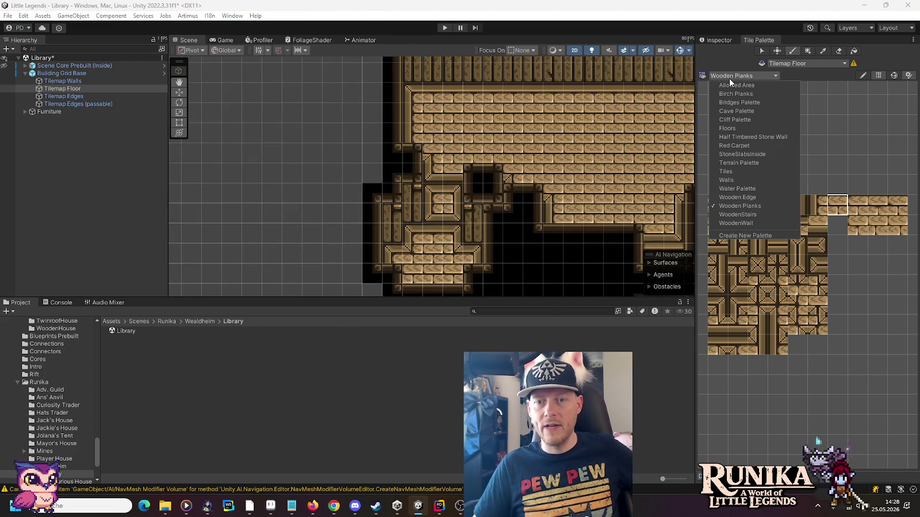
{"action": "left_click", "coordinate": [766, 213]}
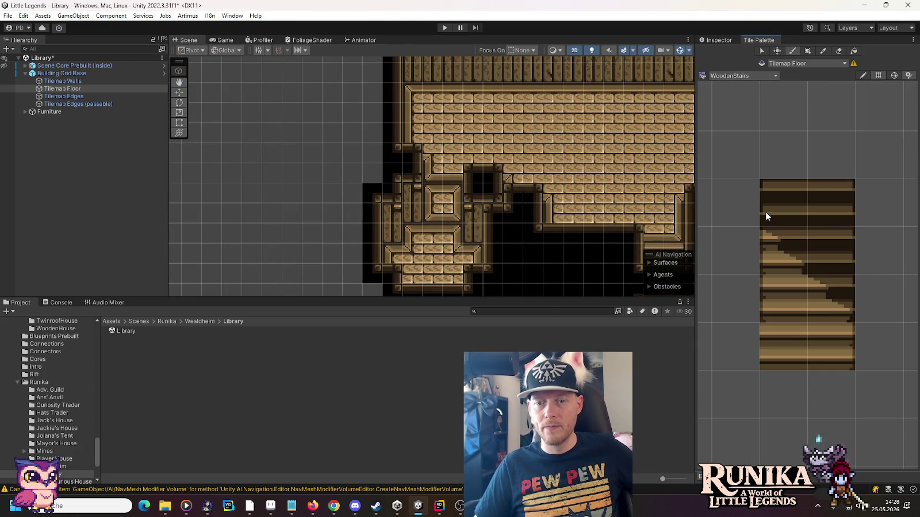
{"action": "left_click", "coordinate": [837, 337]}
{"action": "mouse_move", "coordinate": [453, 212]}
{"action": "left_mouse_down"}
{"action": "mouse_move", "coordinate": [453, 192]}
{"action": "mouse_move", "coordinate": [433, 192]}
{"action": "left_mouse_up"}
{"action": "left_click", "coordinate": [764, 298]}
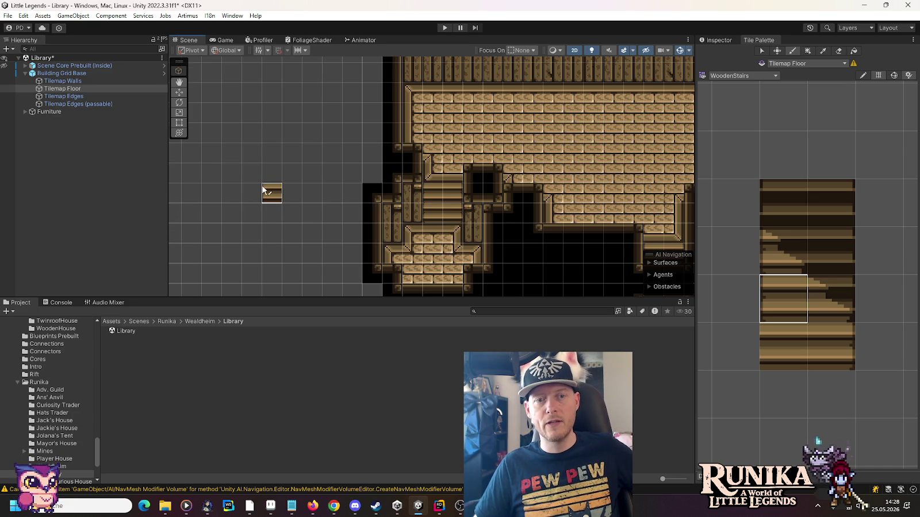
{"action": "scroll", "coordinate": [259, 195], "scroll_direction": "down", "scroll_amount": 5}
{"action": "scroll", "coordinate": [263, 190], "scroll_direction": "up", "scroll_amount": 5}
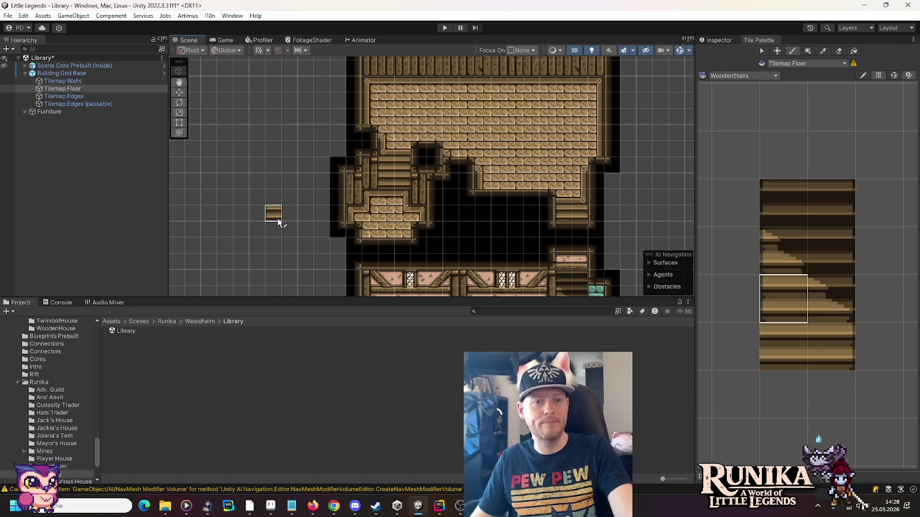
- Add another wooden stair tile at the top of the left stairway
{"action": "left_click_drag", "start_coordinate": [267, 211], "coordinate": [271, 108]}
{"action": "scroll", "coordinate": [271, 209], "scroll_direction": "down", "scroll_amount": 5}
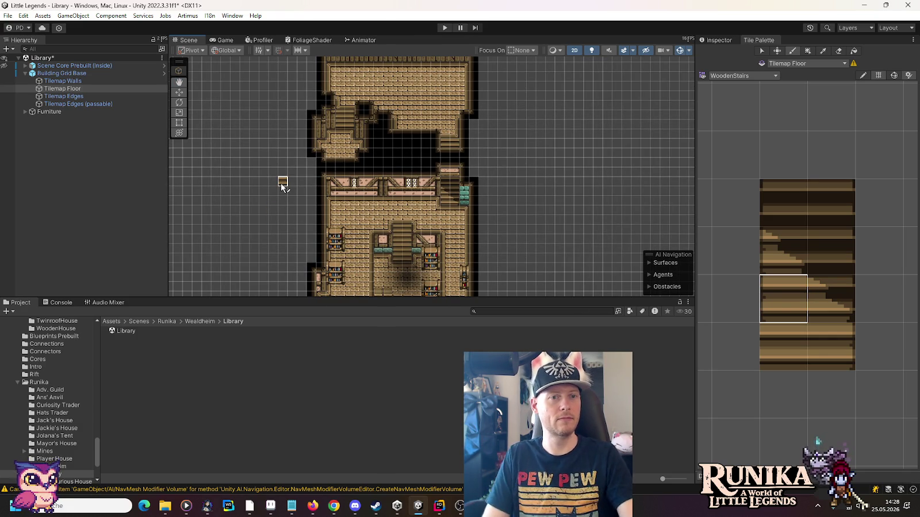
{"action": "scroll", "coordinate": [281, 123], "scroll_direction": "up", "scroll_amount": 6}
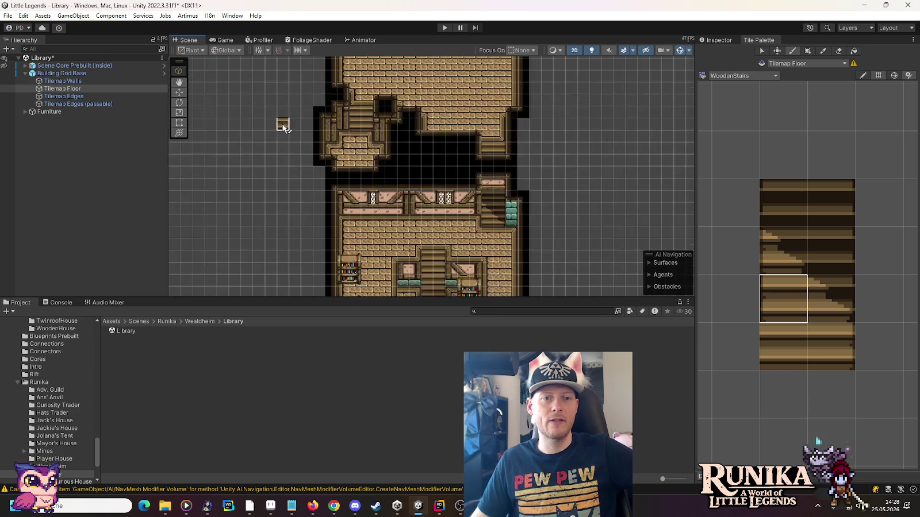
{"action": "key", "text": "Up"}
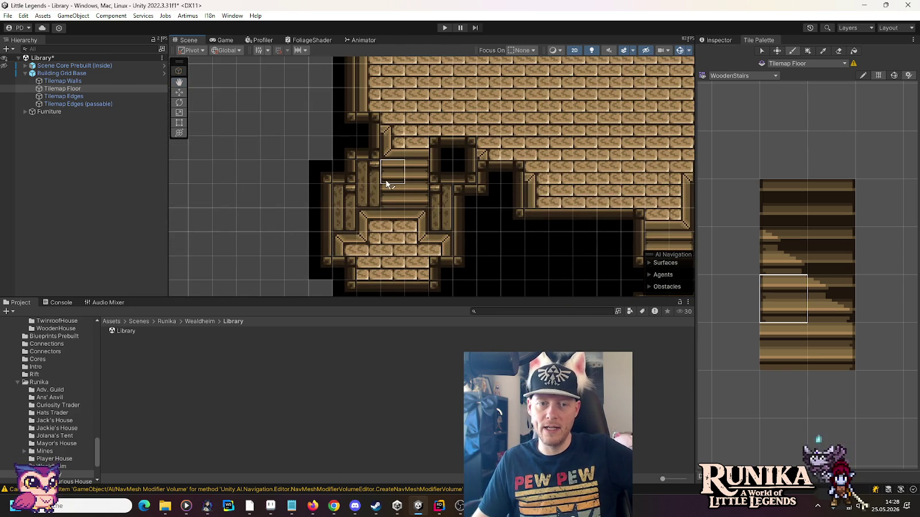
{"action": "left_click", "coordinate": [393, 149]}
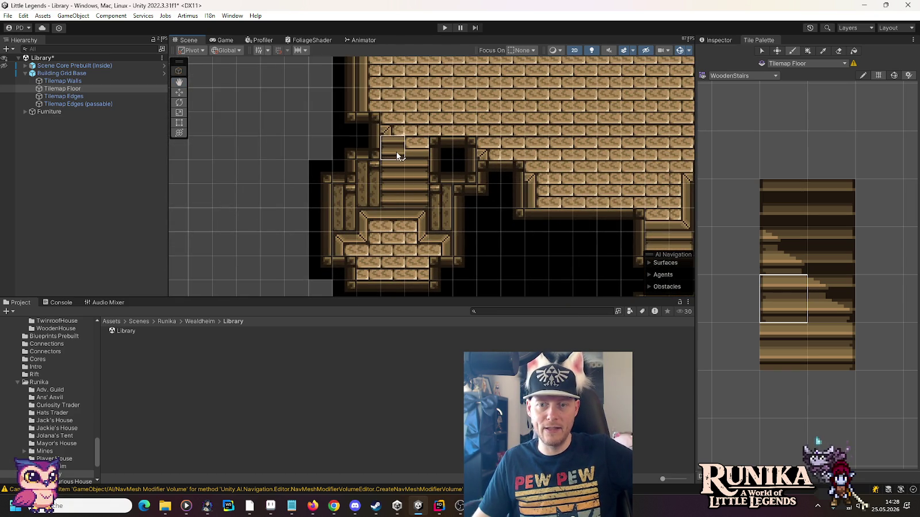
- Switch the Tile Palette to the Wooden Edge tile set
{"action": "left_click", "coordinate": [746, 76]}
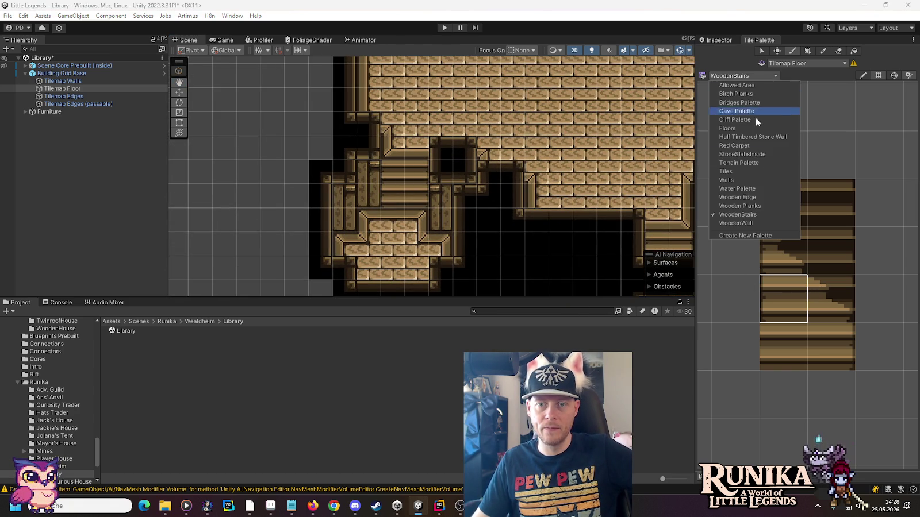
{"action": "left_click", "coordinate": [763, 196]}
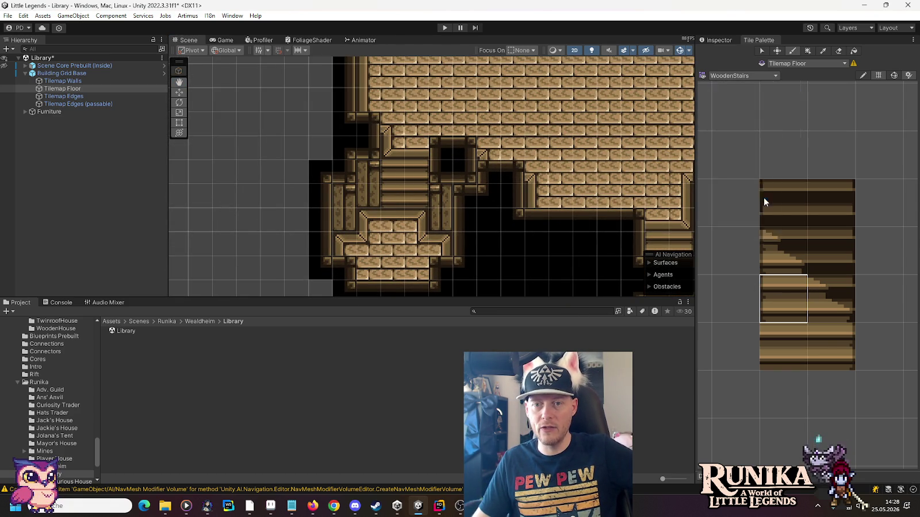
{"action": "left_click", "coordinate": [731, 77]}
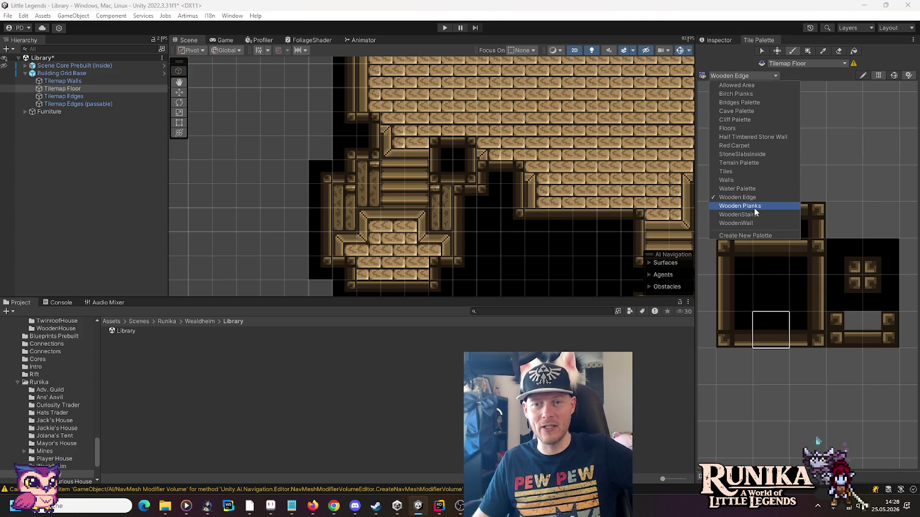
- Switch to the Wooden Planks palette and paint plank tiles onto the floor beside the stairs
{"action": "left_click", "coordinate": [754, 207]}
{"action": "left_click", "coordinate": [738, 204]}
{"action": "left_click", "coordinate": [397, 166]}
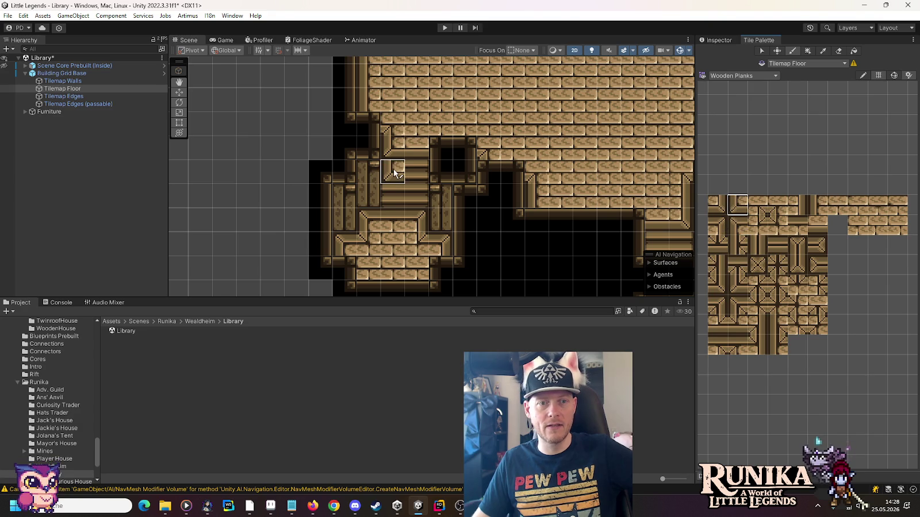
{"action": "left_click", "coordinate": [715, 229]}
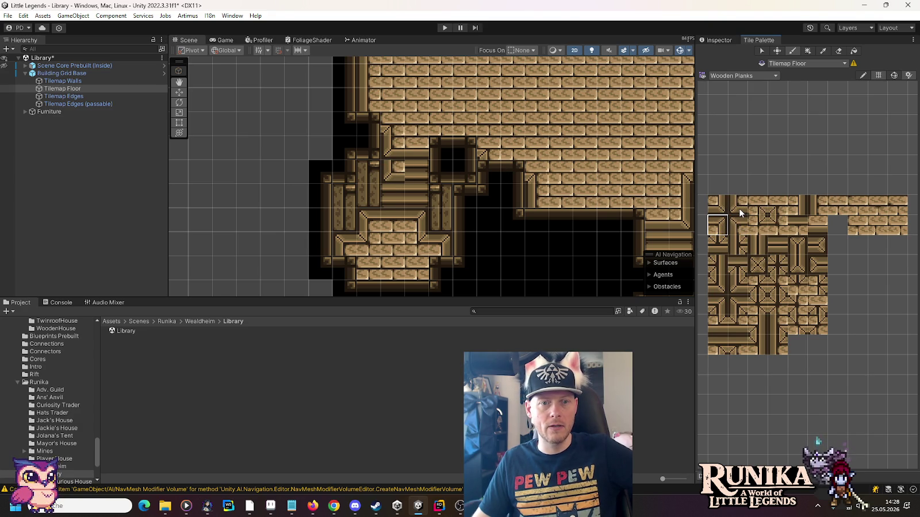
{"action": "left_click", "coordinate": [716, 204]}
{"action": "left_click", "coordinate": [406, 167]}
{"action": "left_click", "coordinate": [759, 211]}
{"action": "left_click", "coordinate": [810, 202]}
- Pan the map down to bring the lower rooms and furniture into view
{"action": "key", "text": "Down"}
{"action": "key", "text": "Right"}
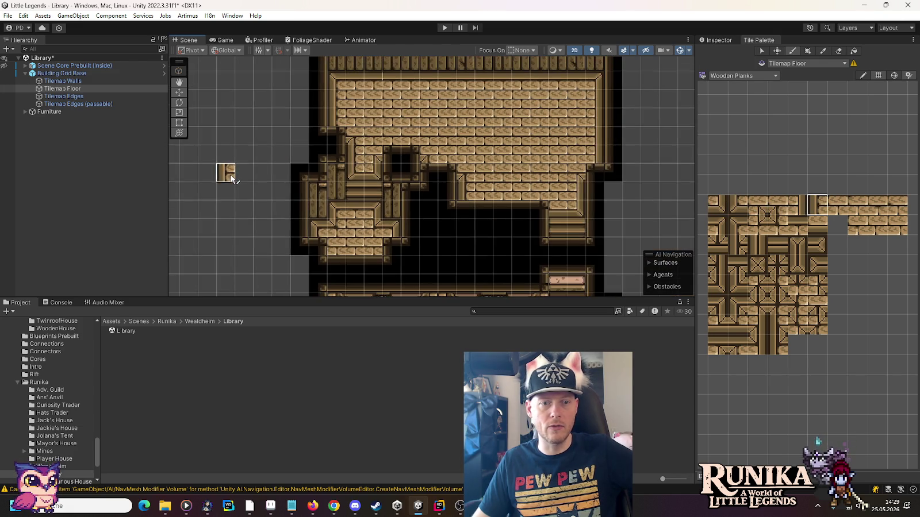
{"action": "scroll", "coordinate": [284, 170], "scroll_direction": "down", "scroll_amount": 1}
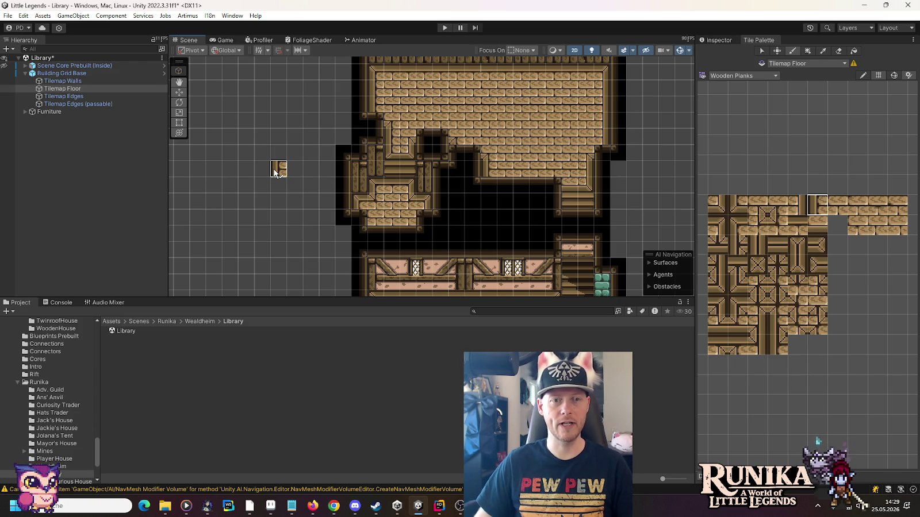
{"action": "scroll", "coordinate": [273, 222], "scroll_direction": "down", "scroll_amount": 2}
{"action": "left_click_drag", "start_coordinate": [262, 242], "coordinate": [294, 111]}
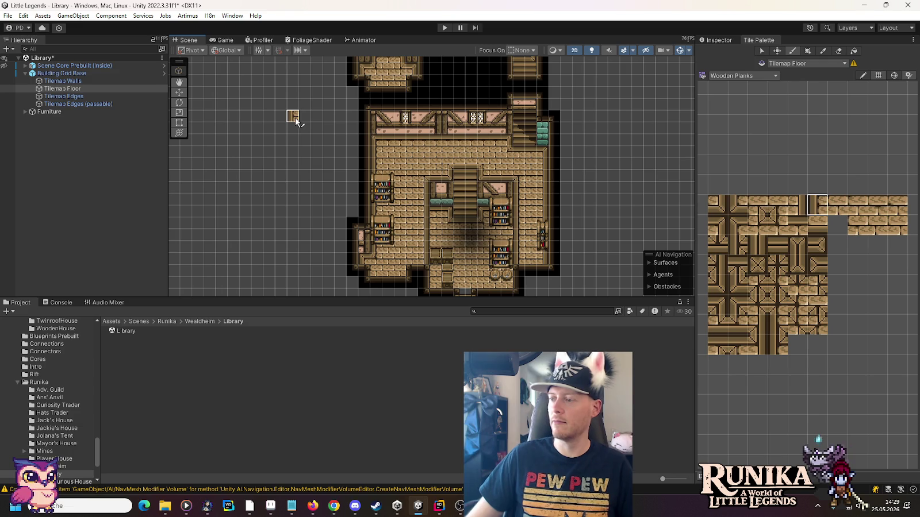
- Pan around the map over the plank ledge, stairwell, upper floor and bookshelf room
{"action": "scroll", "coordinate": [324, 170], "scroll_direction": "up", "scroll_amount": 5}
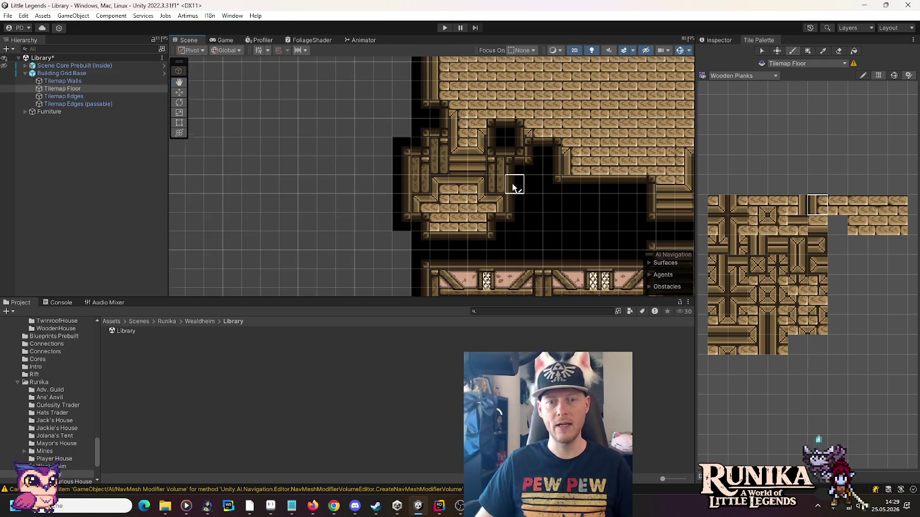
{"action": "left_click_drag", "start_coordinate": [514, 184], "coordinate": [246, 81]}
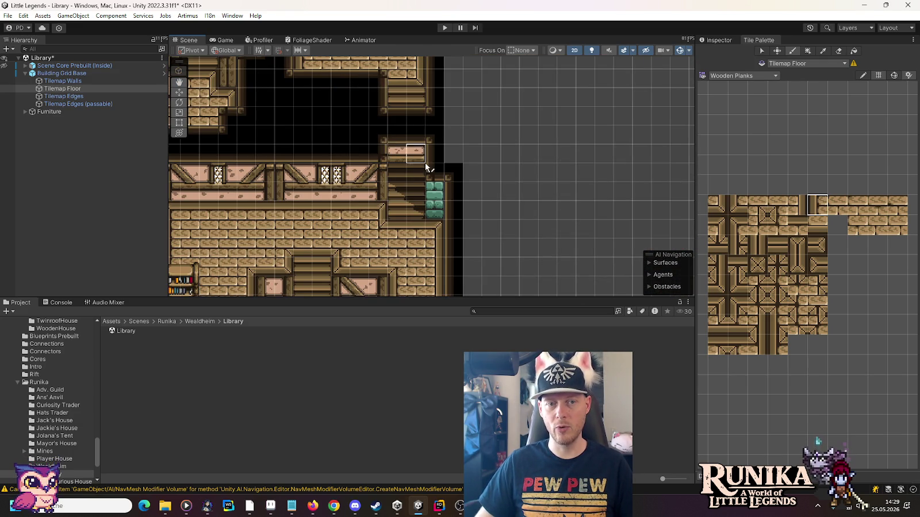
{"action": "scroll", "coordinate": [470, 218], "scroll_direction": "down", "scroll_amount": 4}
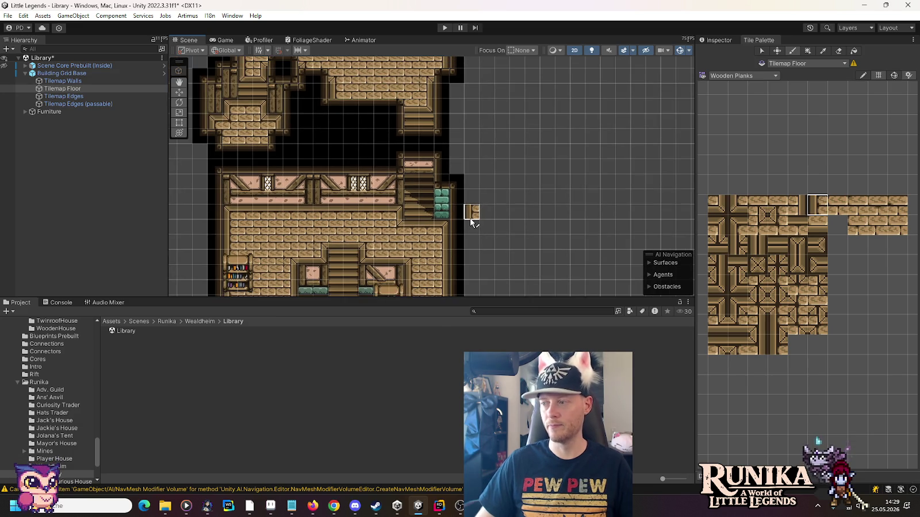
{"action": "left_click_drag", "start_coordinate": [267, 138], "coordinate": [361, 172]}
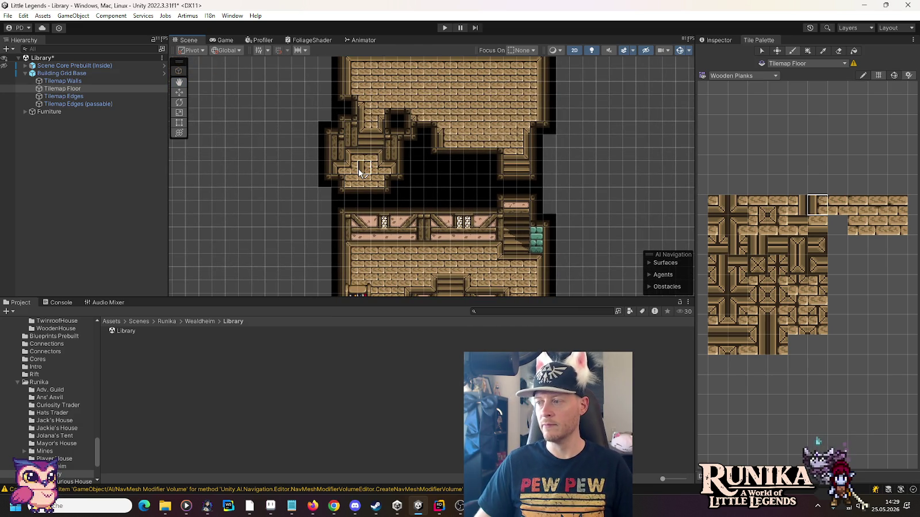
{"action": "key", "text": "Down"}
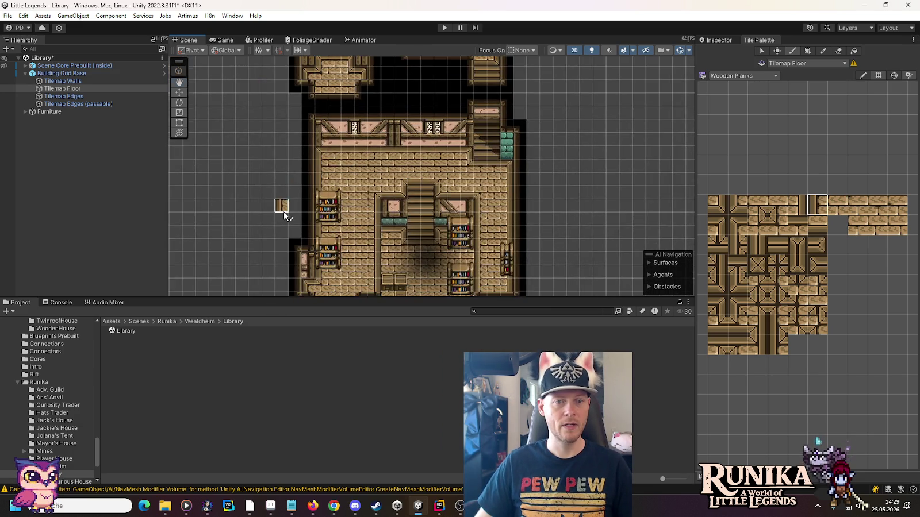
{"action": "scroll", "coordinate": [475, 138], "scroll_direction": "up", "scroll_amount": 2}
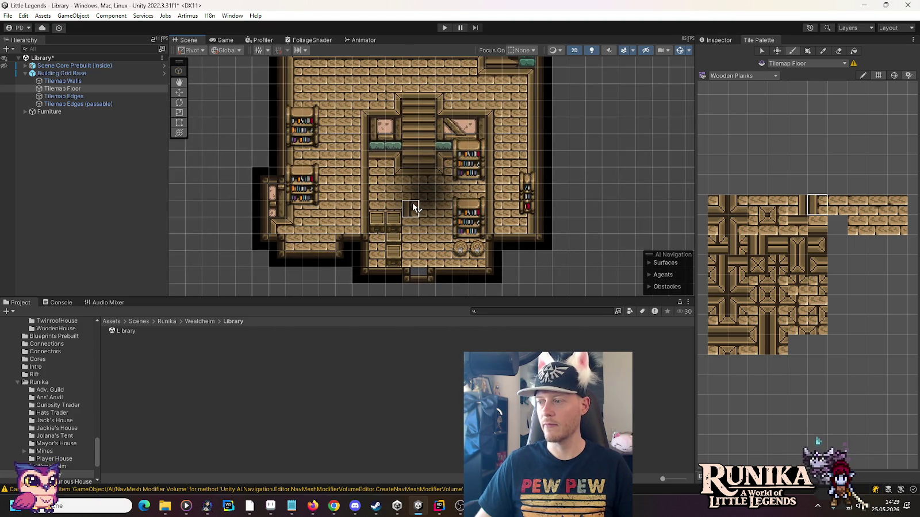
{"action": "key", "text": "Up"}
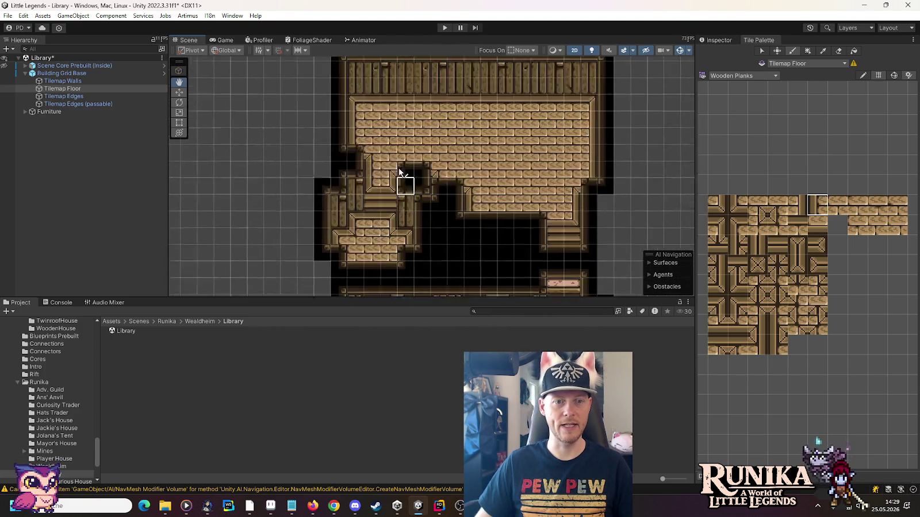
{"action": "key", "text": "Down"}
{"action": "key", "text": "Down"}
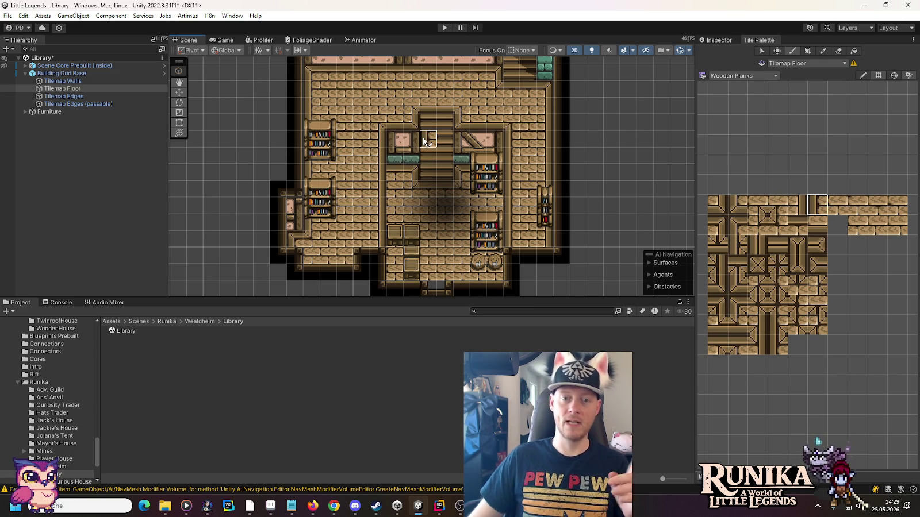
- Save the Library scene, then list the ManorHouse folder's scenes in the Project window
{"action": "key", "text": "ctrl+s"}
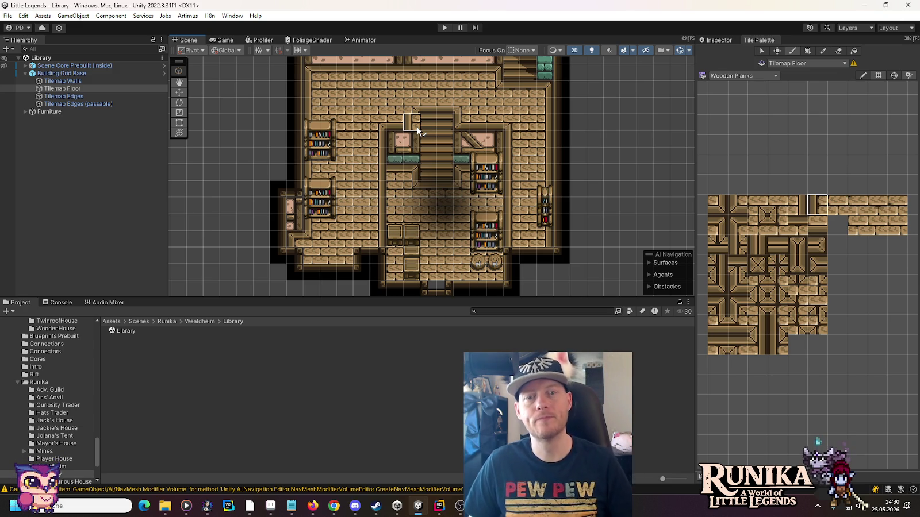
{"action": "left_click_drag", "start_coordinate": [601, 132], "coordinate": [536, 195]}
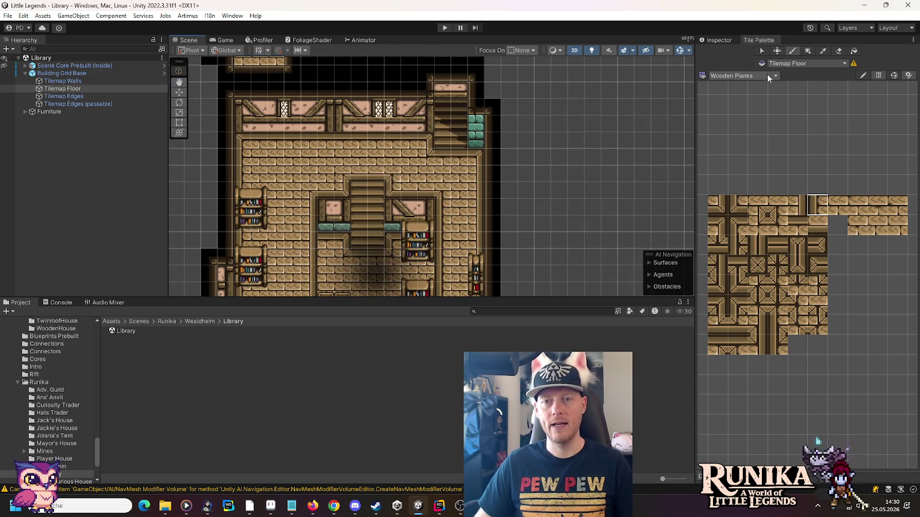
{"action": "mouse_move", "coordinate": [492, 123]}
{"action": "left_mouse_down"}
{"action": "mouse_move", "coordinate": [539, 294]}
{"action": "mouse_move", "coordinate": [472, 94]}
{"action": "left_mouse_up"}
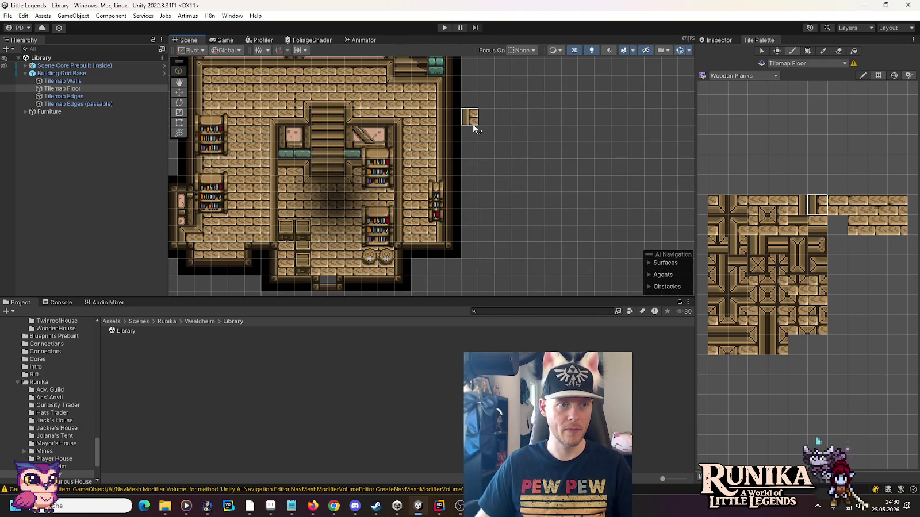
{"action": "scroll", "coordinate": [64, 396], "scroll_direction": "up", "scroll_amount": 5}
{"action": "left_click", "coordinate": [52, 364]}
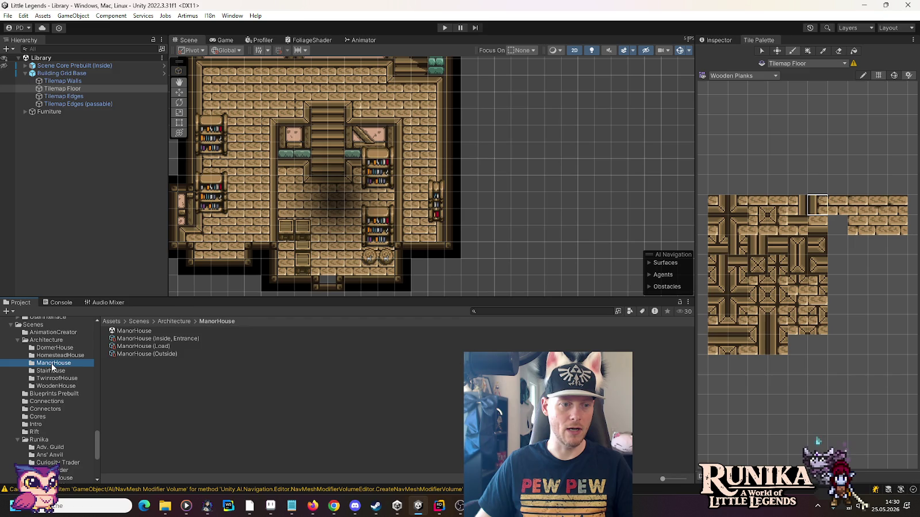
- Open the ManorHouse scene, look over its map, then bring up the house artwork in Aseprite
{"action": "double_click", "coordinate": [133, 331]}
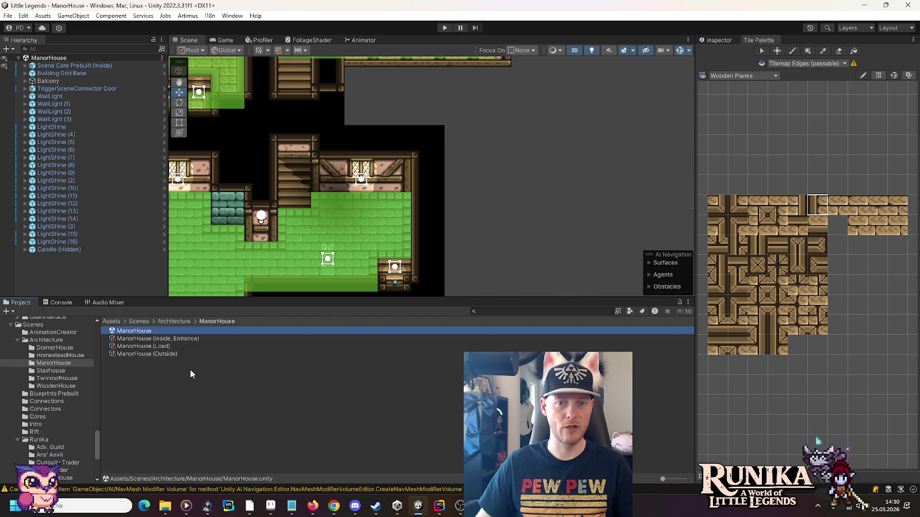
{"action": "mouse_move", "coordinate": [468, 123]}
{"action": "left_mouse_down"}
{"action": "mouse_move", "coordinate": [460, 226]}
{"action": "mouse_move", "coordinate": [513, 201]}
{"action": "left_mouse_up"}
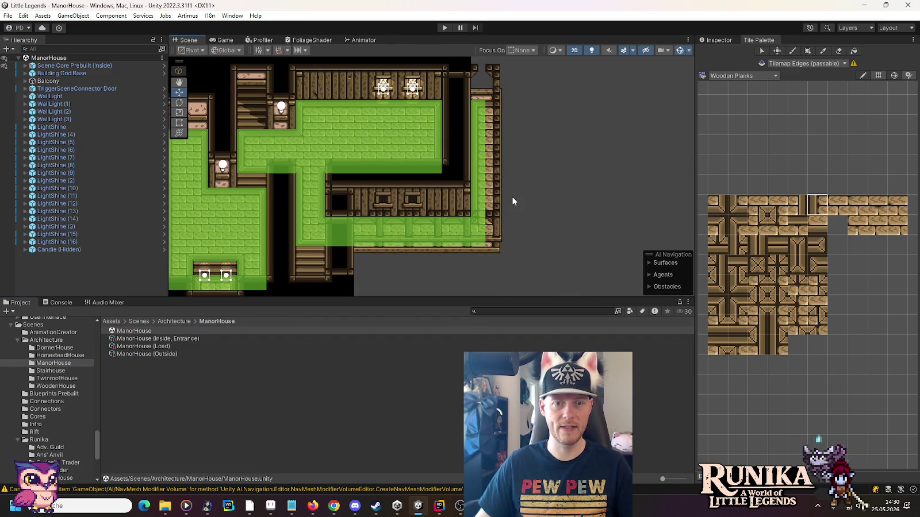
{"action": "left_click", "coordinate": [476, 104]}
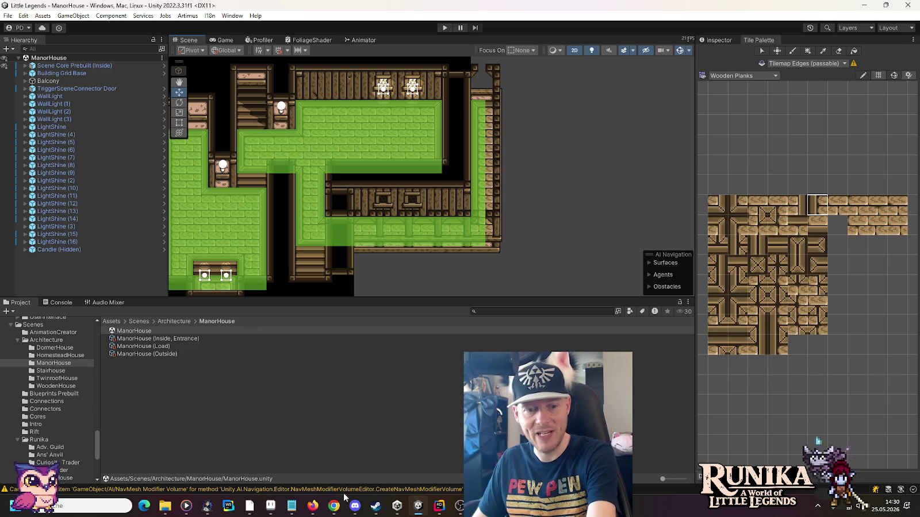
{"action": "left_click", "coordinate": [270, 506]}
{"action": "scroll", "coordinate": [673, 234], "scroll_direction": "up", "scroll_amount": 2}
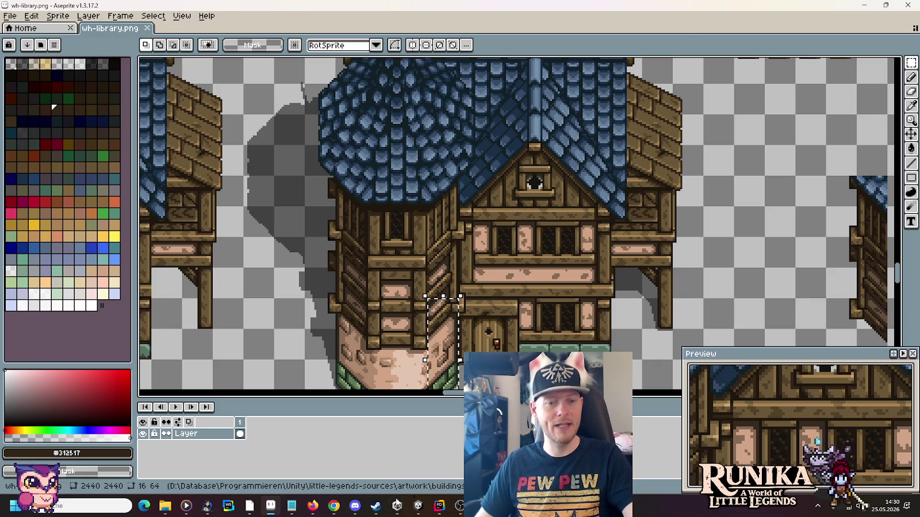
- Leave Aseprite and return to the Unity Editor with Alt+Tab
{"action": "key", "text": "alt+Tab"}
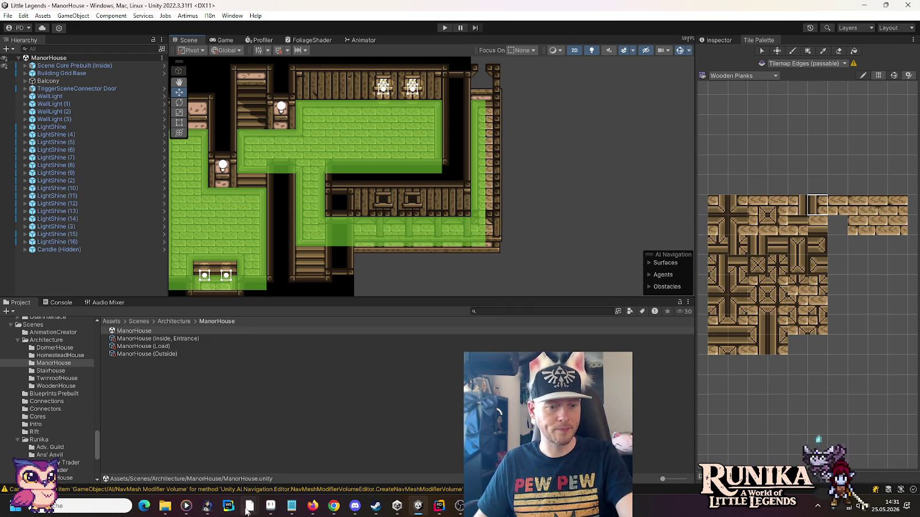
- Open the Library scene from Runika/Wealdheim and zoom in on the stairs and bookshelves
{"action": "mouse_move", "coordinate": [256, 509]}
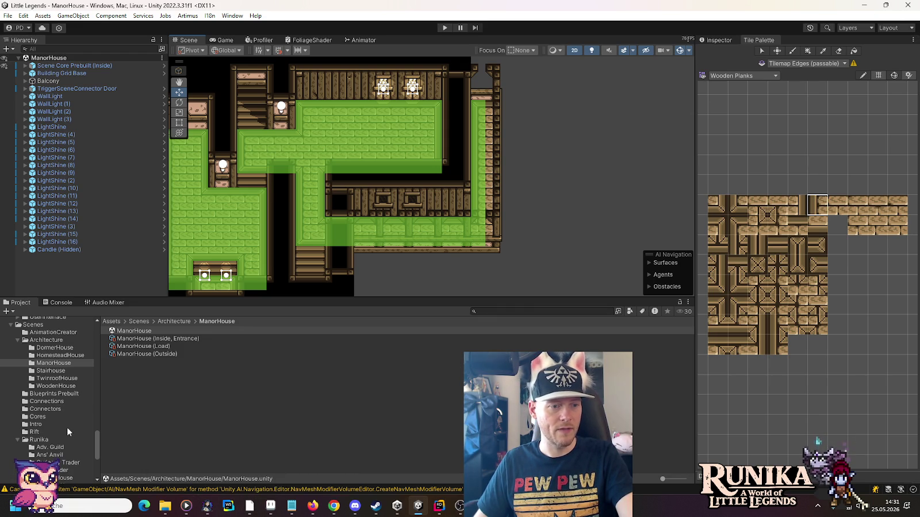
{"action": "scroll", "coordinate": [65, 434], "scroll_direction": "down", "scroll_amount": 5}
{"action": "left_click", "coordinate": [61, 473]}
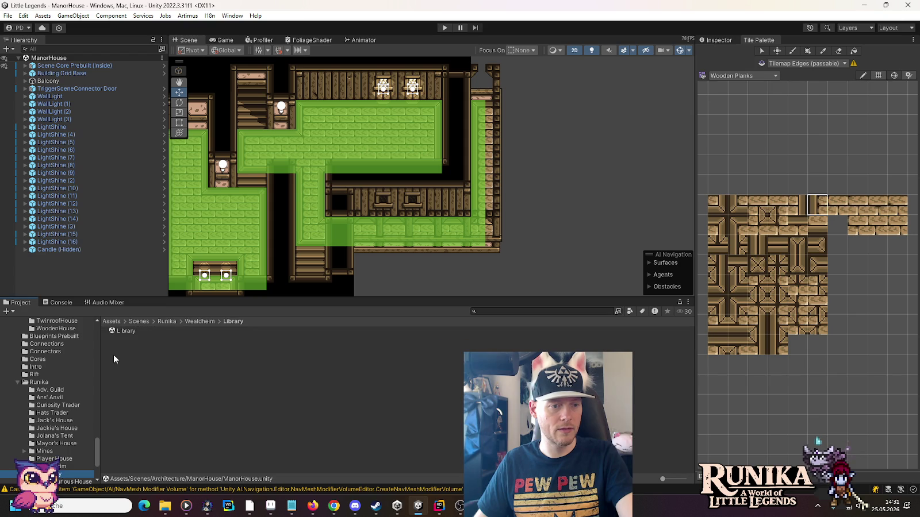
{"action": "double_click", "coordinate": [121, 331]}
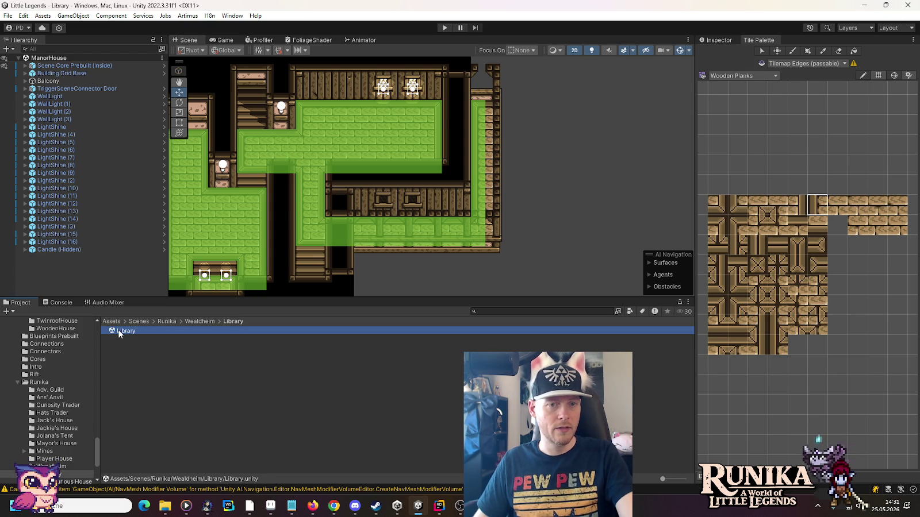
{"action": "left_click_drag", "start_coordinate": [386, 109], "coordinate": [380, 47]}
{"action": "scroll", "coordinate": [402, 144], "scroll_direction": "down", "scroll_amount": 2}
{"action": "scroll", "coordinate": [424, 171], "scroll_direction": "up", "scroll_amount": 4}
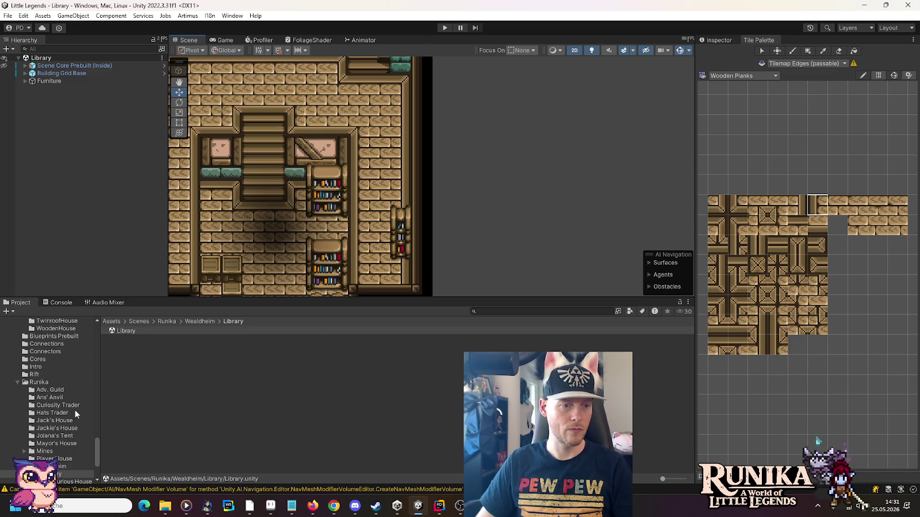
{"action": "scroll", "coordinate": [82, 379], "scroll_direction": "up", "scroll_amount": 3}
{"action": "scroll", "coordinate": [83, 380], "scroll_direction": "up", "scroll_amount": 2}
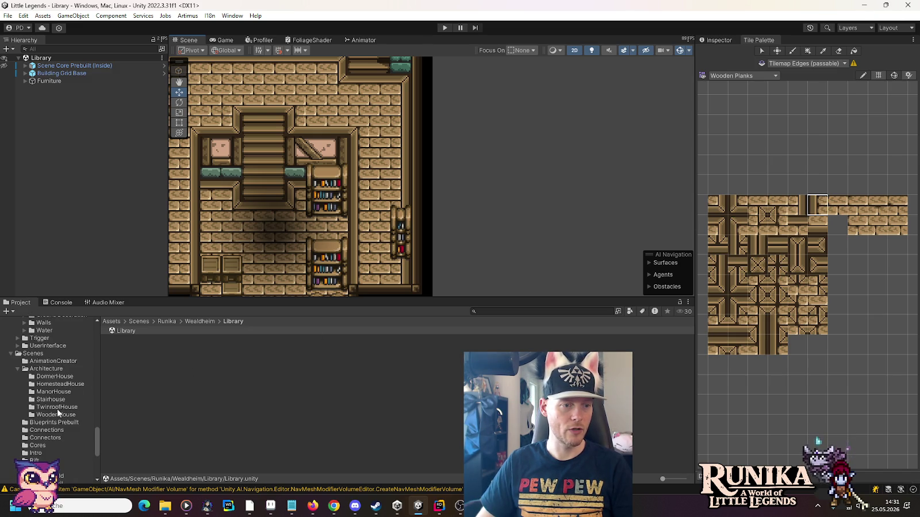
- Open the ManorHouse scene from Architecture and inspect its upper and lower walls and floor
{"action": "left_click", "coordinate": [55, 384]}
{"action": "left_click", "coordinate": [56, 391]}
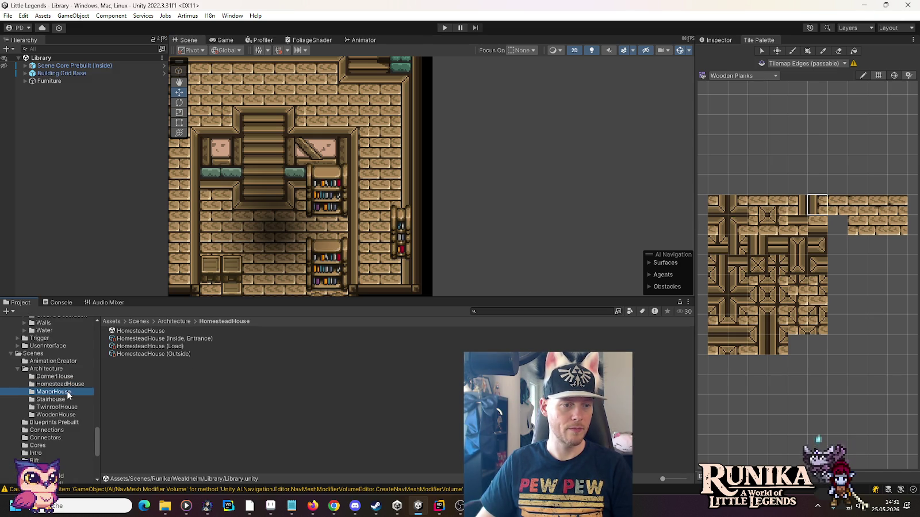
{"action": "left_click", "coordinate": [134, 331]}
{"action": "double_click", "coordinate": [133, 330]}
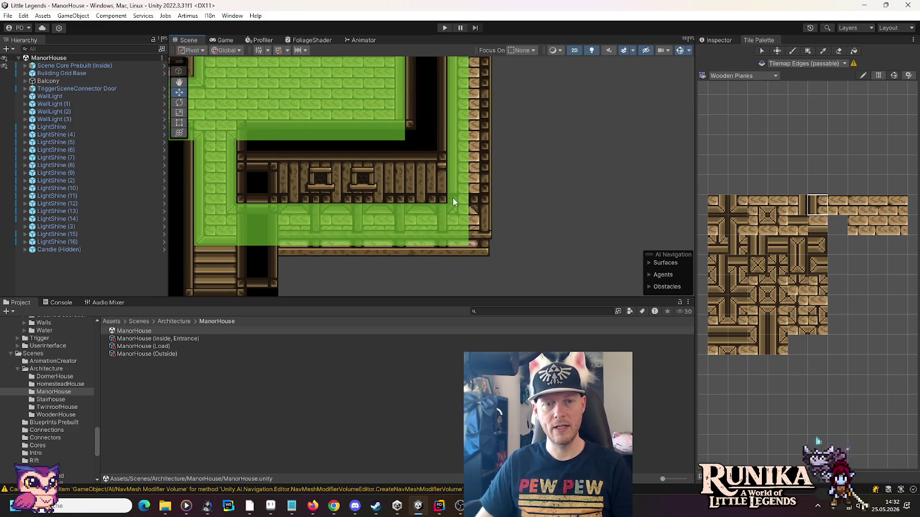
{"action": "left_click_drag", "start_coordinate": [470, 159], "coordinate": [470, 253]}
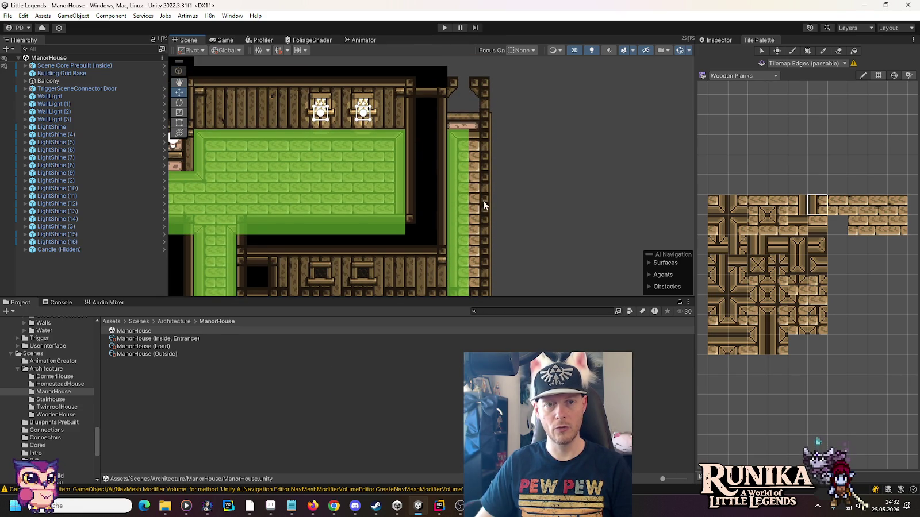
{"action": "left_click_drag", "start_coordinate": [483, 204], "coordinate": [490, 109]}
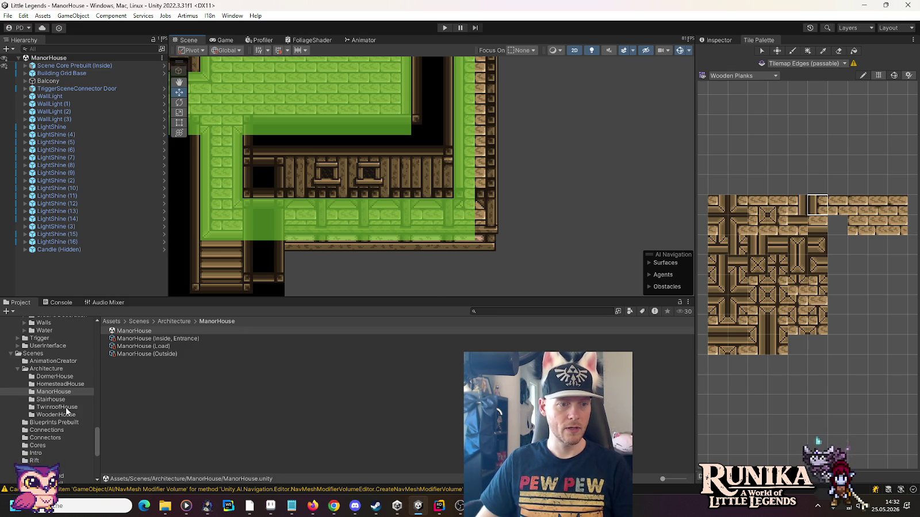
- Reopen the Library scene from the Wealdheim folder
{"action": "scroll", "coordinate": [63, 399], "scroll_direction": "down", "scroll_amount": 5}
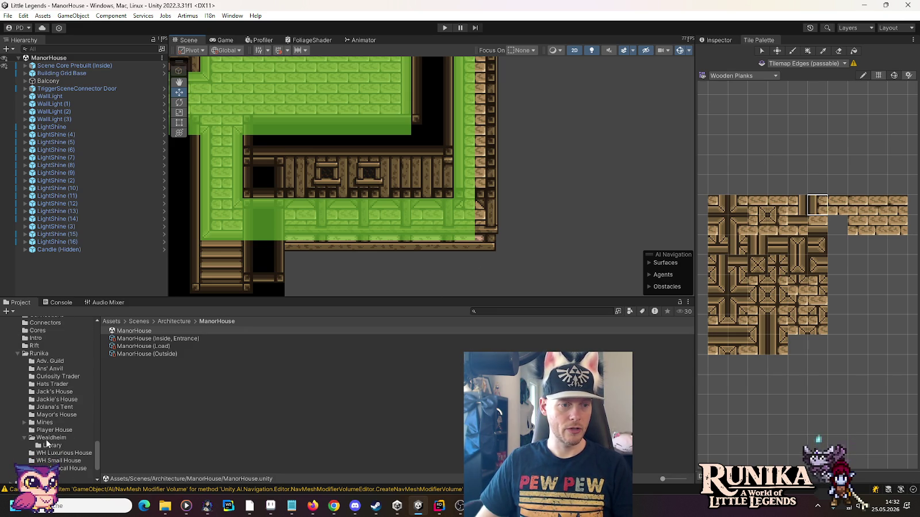
{"action": "left_click", "coordinate": [51, 446]}
{"action": "left_click", "coordinate": [115, 331]}
{"action": "double_click", "coordinate": [115, 332]}
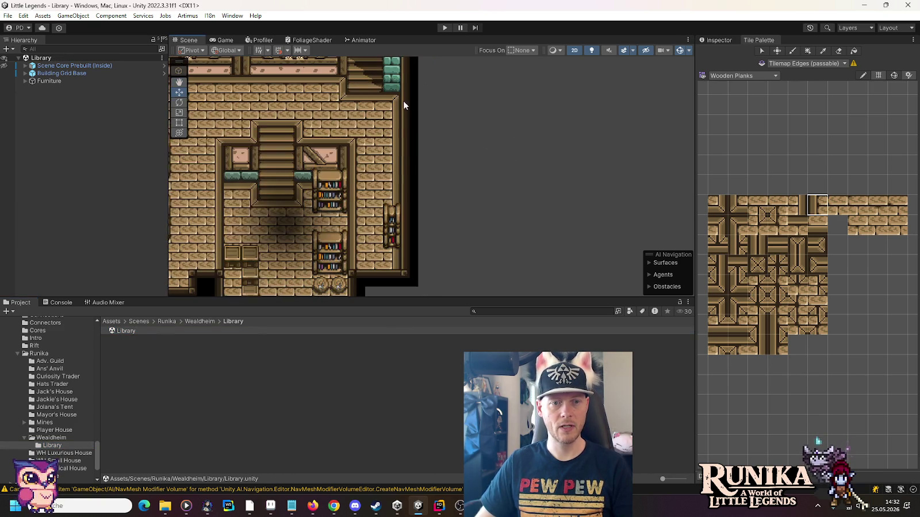
- Paint a short vertical plank column right of the room, capped with a corner and horizontal plank
{"action": "left_click", "coordinate": [738, 225]}
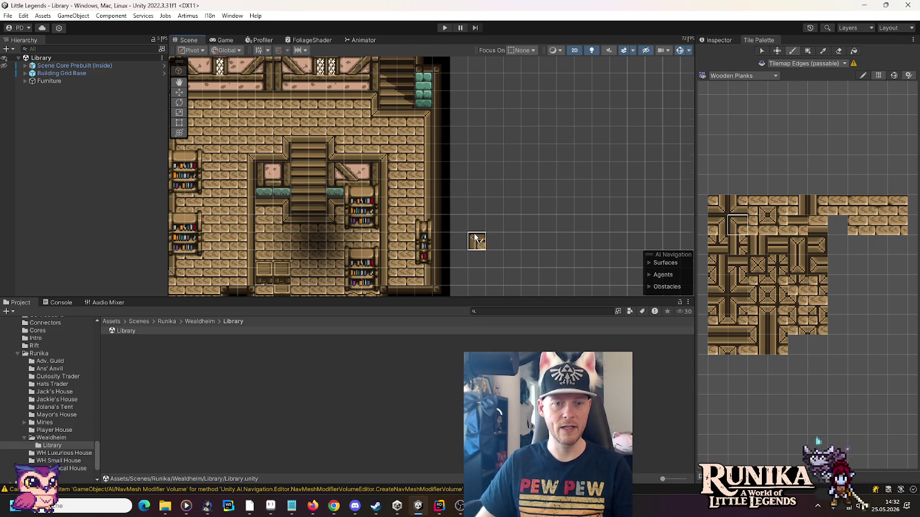
{"action": "left_click_drag", "start_coordinate": [477, 244], "coordinate": [473, 216]}
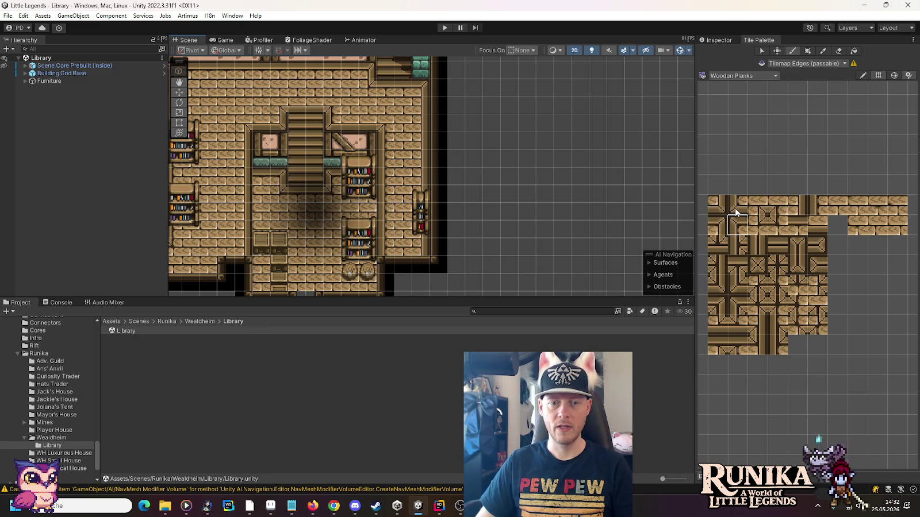
{"action": "left_click", "coordinate": [815, 205]}
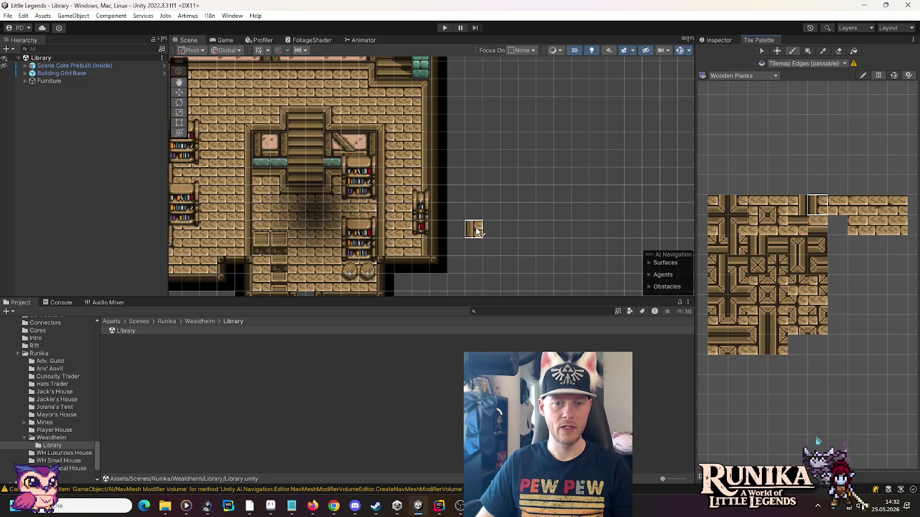
{"action": "left_click_drag", "start_coordinate": [476, 230], "coordinate": [477, 211]}
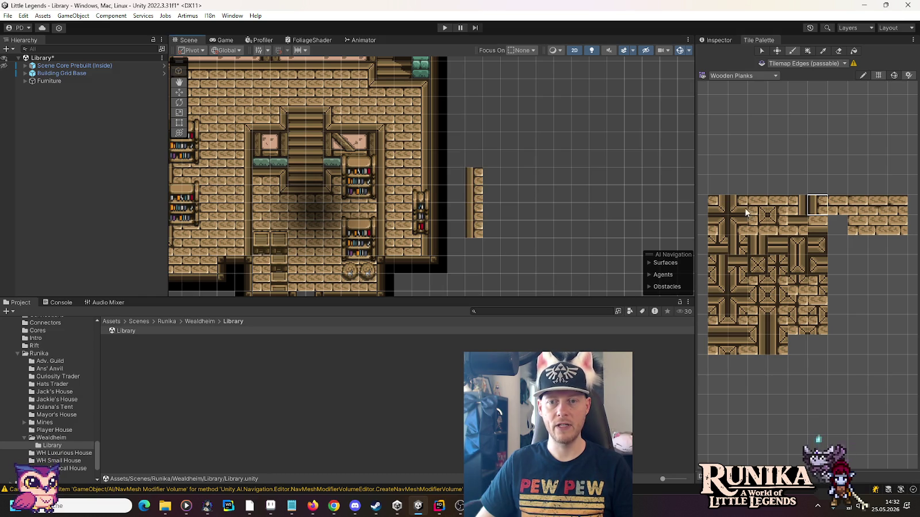
{"action": "left_click", "coordinate": [732, 228]}
{"action": "left_click", "coordinate": [474, 160]}
{"action": "left_click", "coordinate": [797, 224]}
{"action": "left_click", "coordinate": [492, 160]}
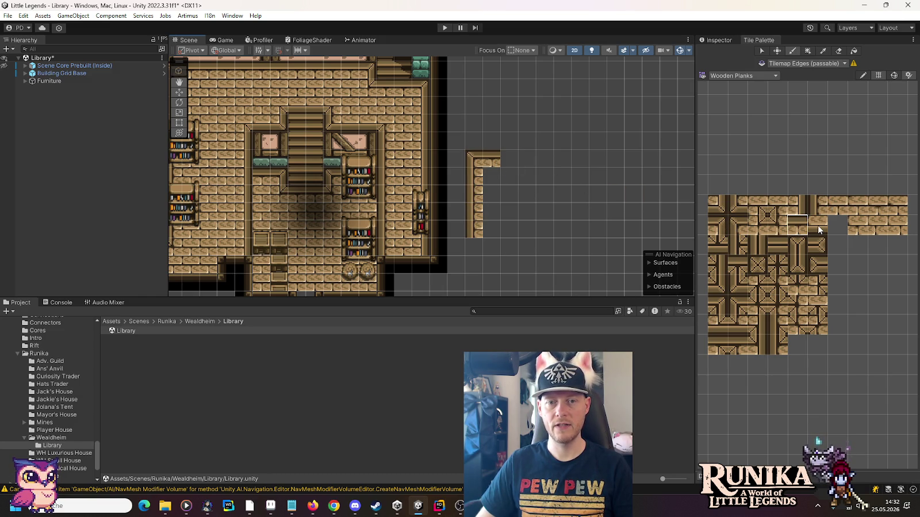
{"action": "left_click", "coordinate": [718, 224]}
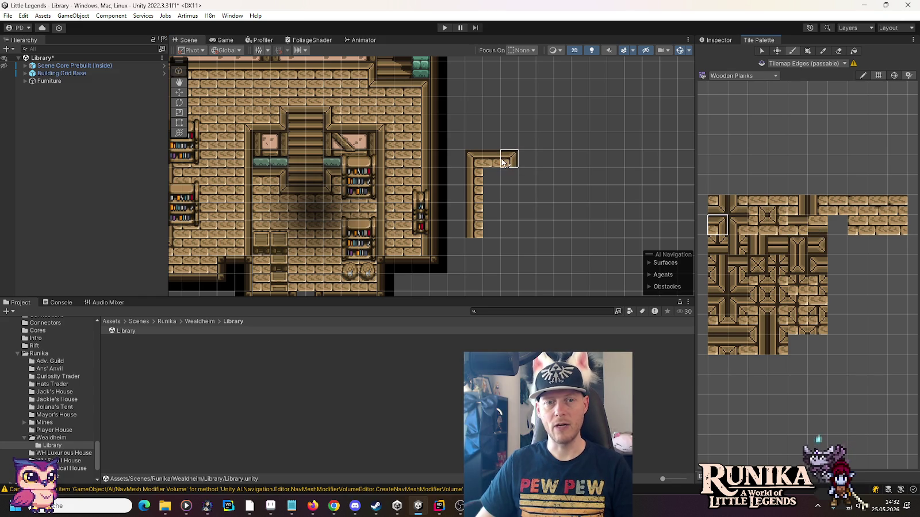
{"action": "left_click", "coordinate": [805, 208]}
{"action": "left_click", "coordinate": [491, 179]}
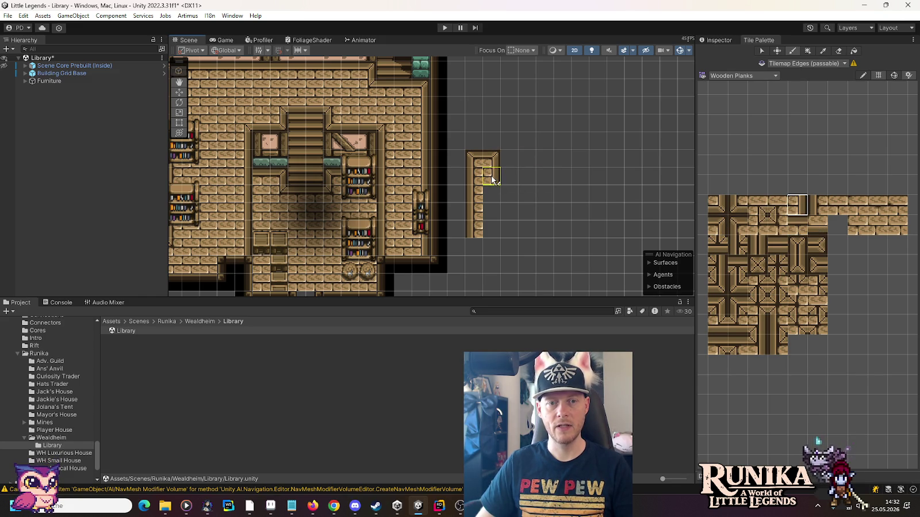
{"action": "left_click", "coordinate": [493, 224]}
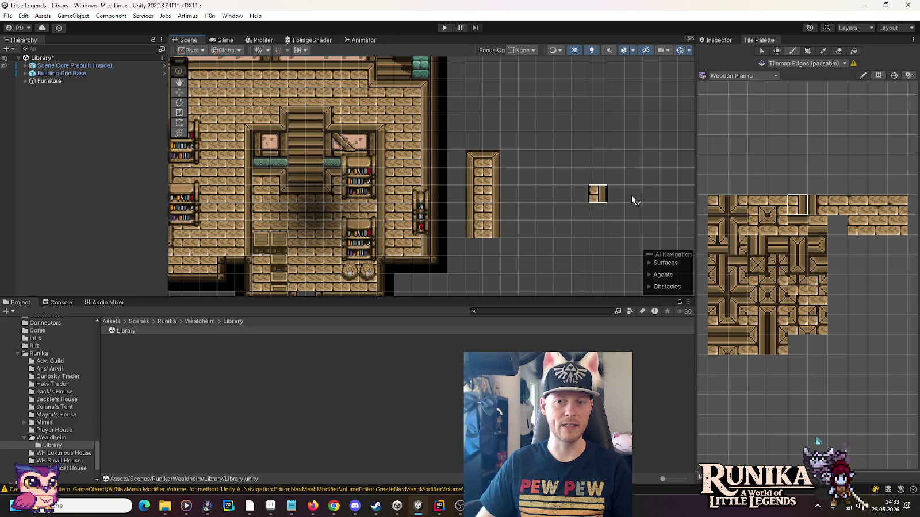
- Fill the strip's right column with planks and add a corner and plank across its top
{"action": "left_click", "coordinate": [837, 205]}
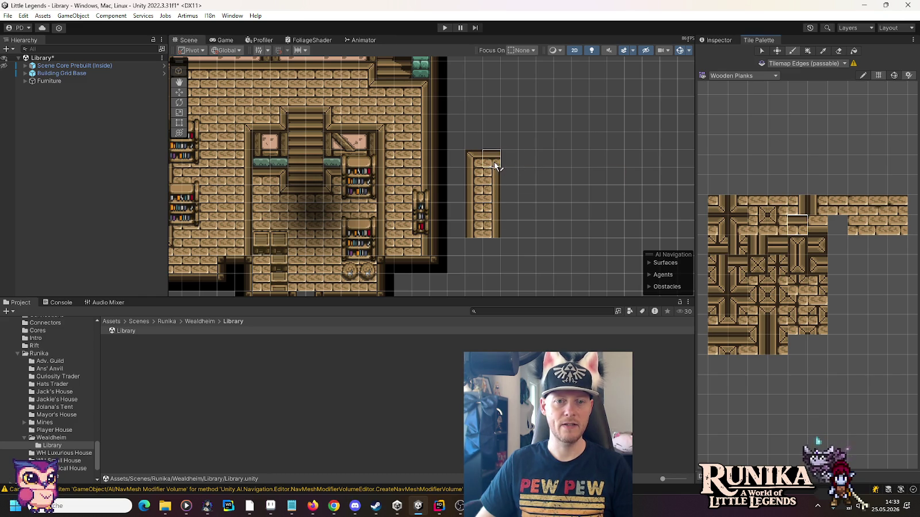
{"action": "left_click_drag", "start_coordinate": [491, 165], "coordinate": [492, 225]}
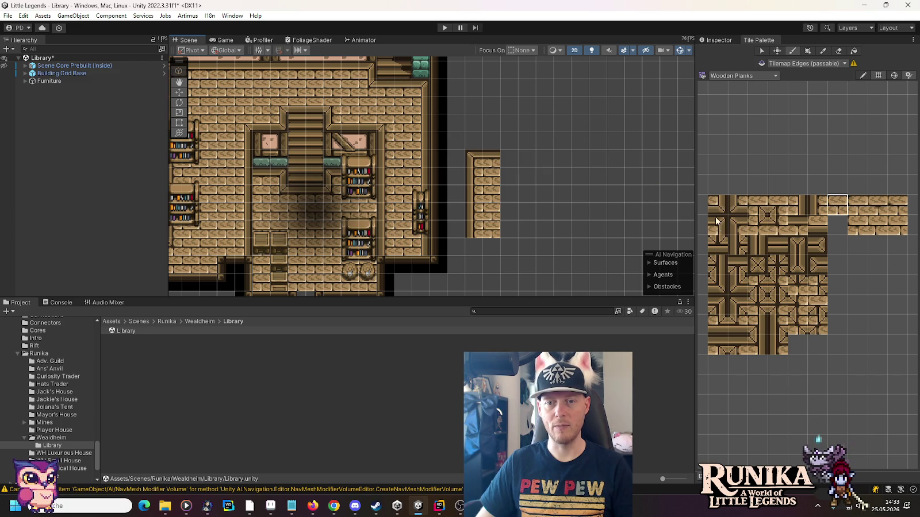
{"action": "left_click", "coordinate": [735, 219]}
{"action": "left_click", "coordinate": [475, 142]}
{"action": "left_click", "coordinate": [815, 206]}
{"action": "left_click", "coordinate": [492, 142]}
{"action": "left_click", "coordinate": [832, 210]}
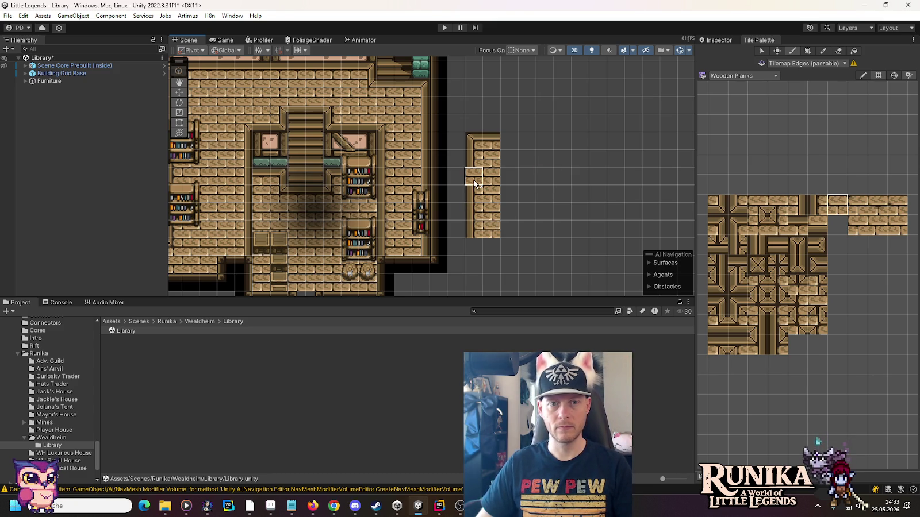
- With the eraser, target the passable Edges tilemap and erase tiles from the strip's right column
{"action": "key", "text": "d"}
{"action": "left_click", "coordinate": [25, 73]}
{"action": "left_click", "coordinate": [57, 81]}
{"action": "left_click", "coordinate": [57, 90]}
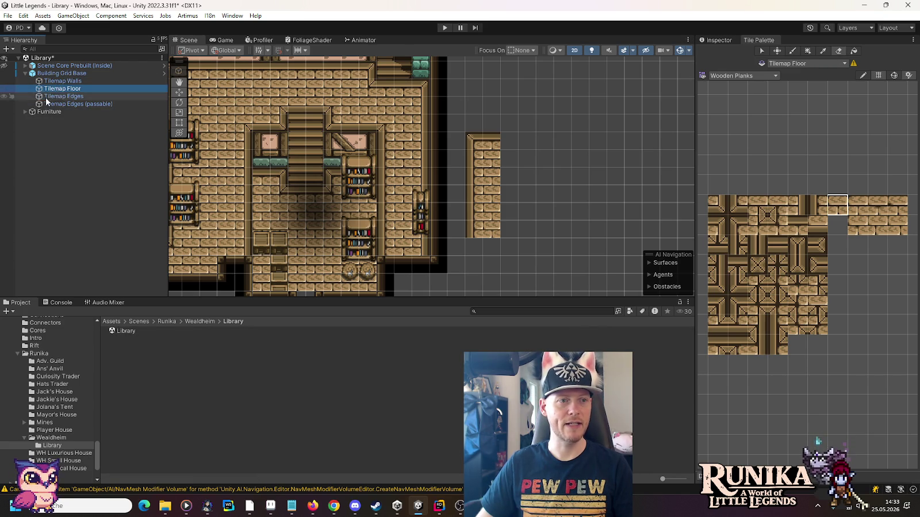
{"action": "left_click", "coordinate": [53, 96]}
{"action": "left_click", "coordinate": [53, 104]}
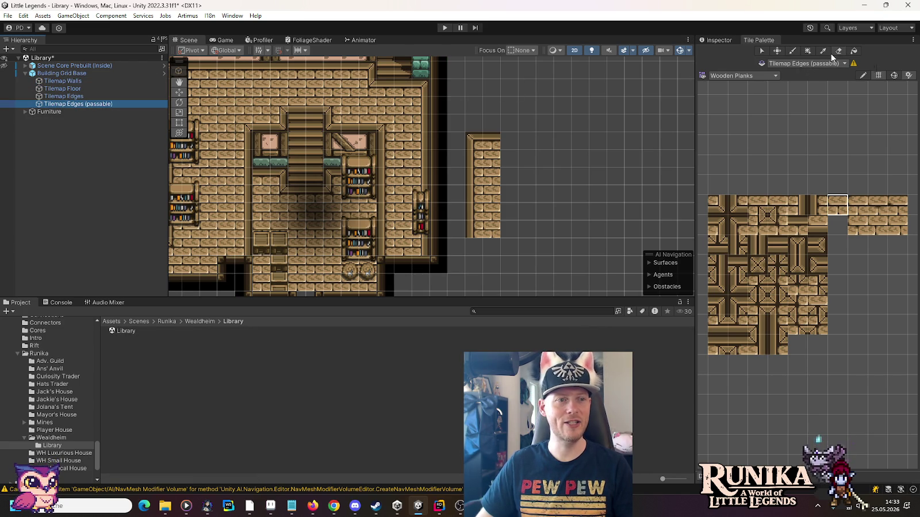
{"action": "mouse_move", "coordinate": [492, 133]}
{"action": "left_mouse_down"}
{"action": "mouse_move", "coordinate": [498, 226]}
{"action": "mouse_move", "coordinate": [479, 148]}
{"action": "left_mouse_up"}
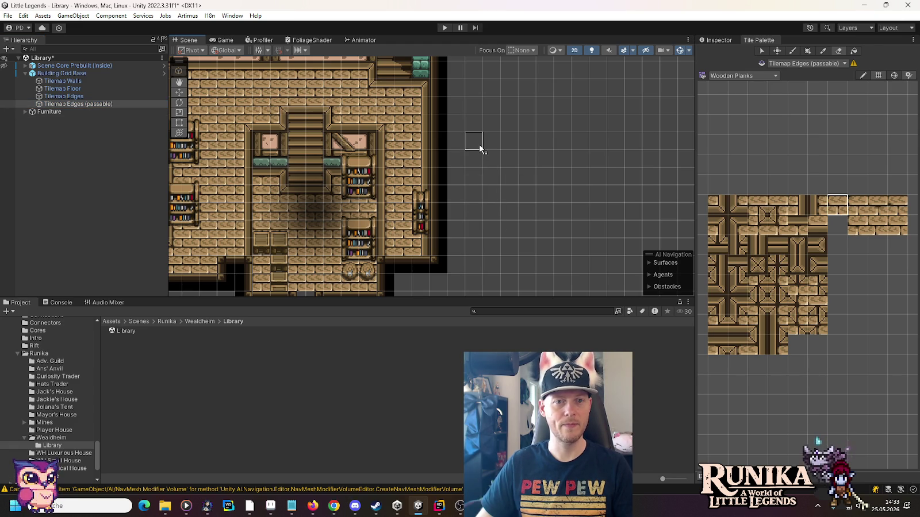
- On Tilemap Floor, repaint the strip's top corner and plank plus its left and right plank columns
{"action": "left_click", "coordinate": [91, 88]}
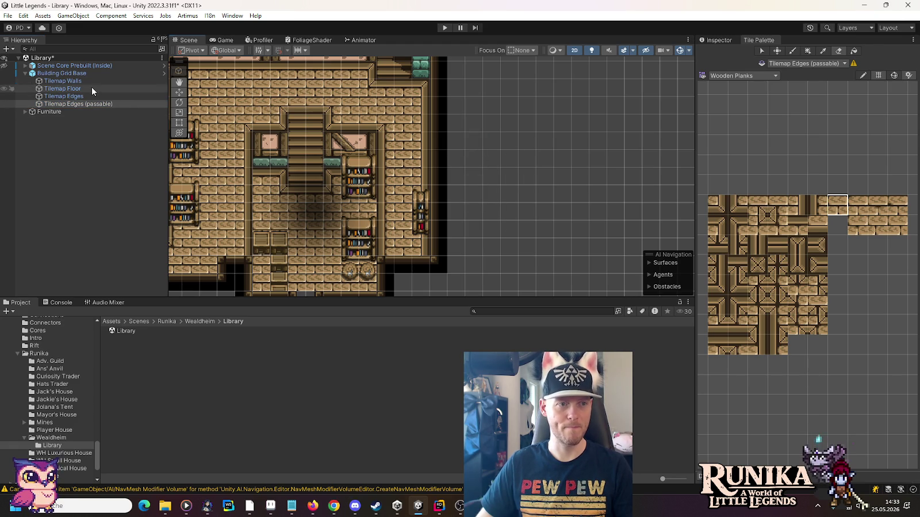
{"action": "left_click", "coordinate": [737, 224]}
{"action": "left_click", "coordinate": [475, 141]}
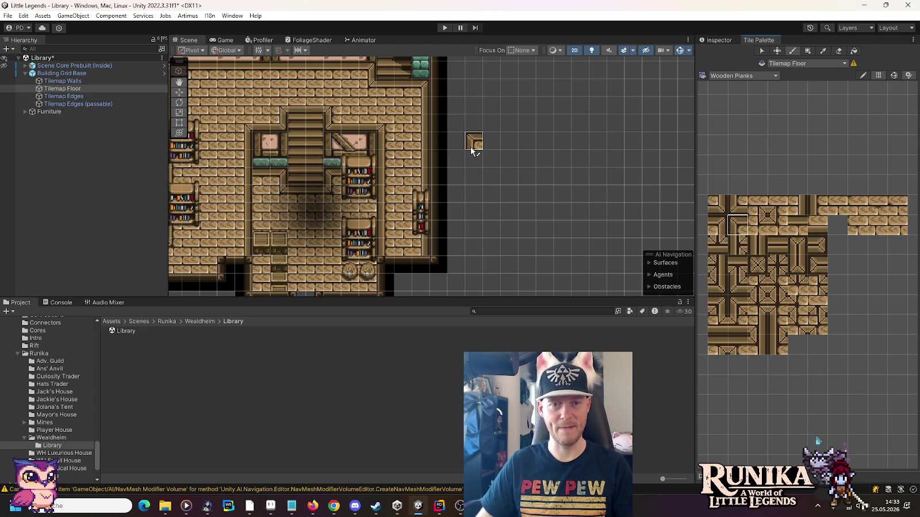
{"action": "left_click", "coordinate": [802, 227]}
{"action": "left_click", "coordinate": [491, 141]}
{"action": "left_click", "coordinate": [817, 205]}
{"action": "left_click_drag", "start_coordinate": [474, 152], "coordinate": [475, 230]}
{"action": "left_click", "coordinate": [837, 205]}
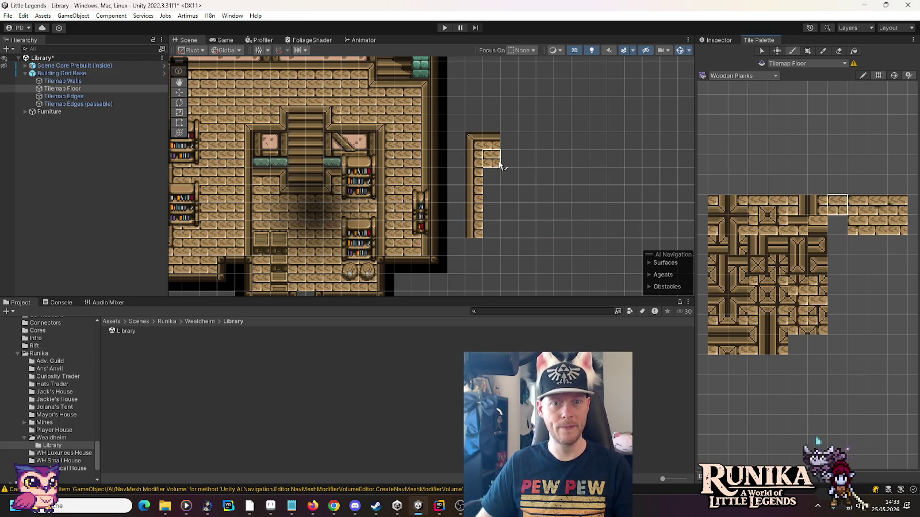
{"action": "left_click_drag", "start_coordinate": [499, 164], "coordinate": [494, 223]}
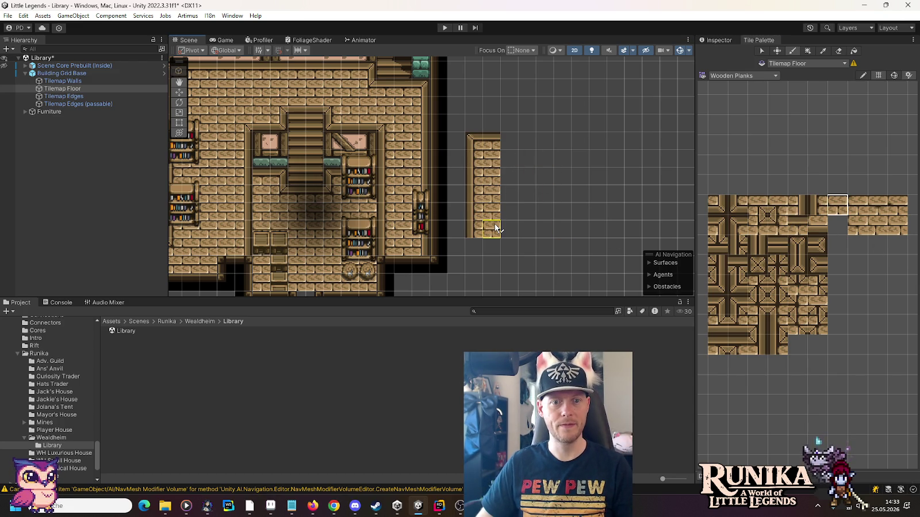
- Erase a stray dark edge tile beside the room on the Edges tilemap
{"action": "left_click", "coordinate": [87, 96]}
{"action": "left_click", "coordinate": [438, 176]}
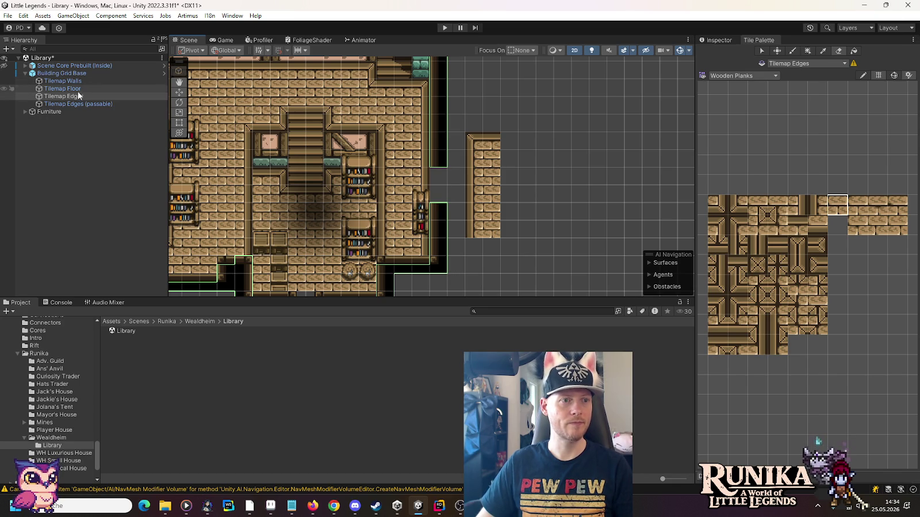
{"action": "left_click", "coordinate": [726, 77]}
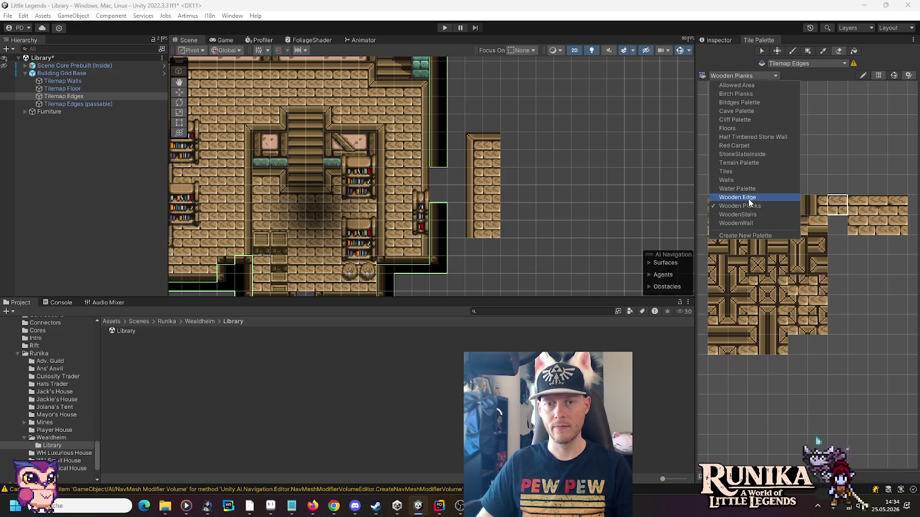
- Switch to the Wooden Edge palette and paint an edge tile beside the doorway
{"action": "left_click", "coordinate": [747, 197]}
{"action": "left_click", "coordinate": [734, 332]}
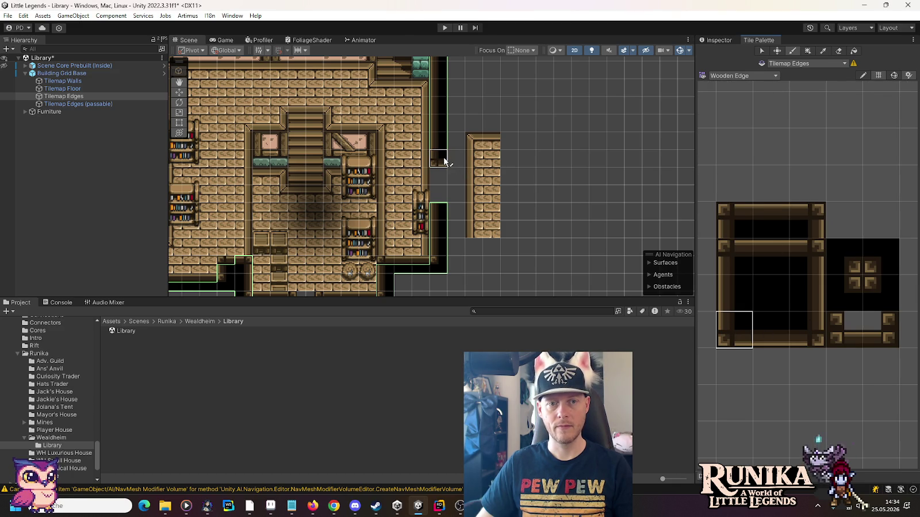
{"action": "left_click", "coordinate": [800, 319]}
{"action": "left_click", "coordinate": [457, 155]}
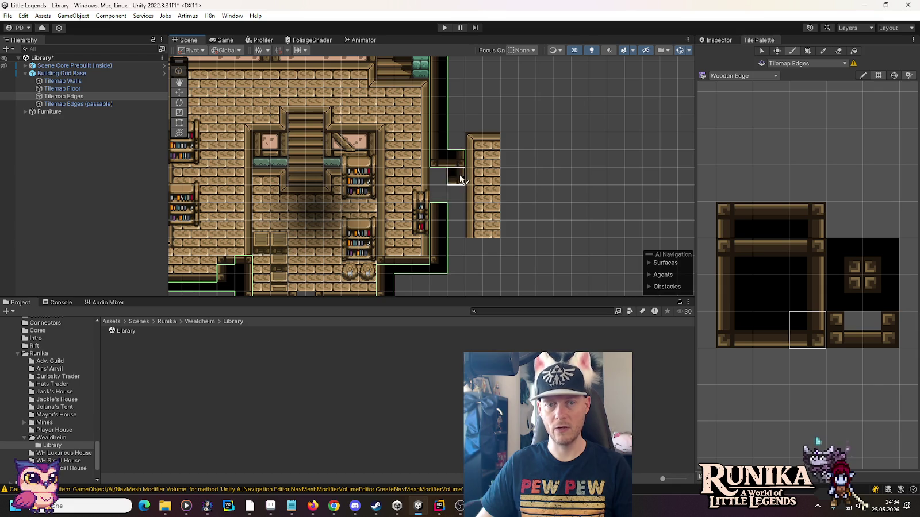
- On Tilemap Edges (passable), fill the doorway gap with left and right wooden edge tiles
{"action": "left_click", "coordinate": [69, 104]}
{"action": "left_click", "coordinate": [742, 330]}
{"action": "left_click", "coordinate": [436, 193]}
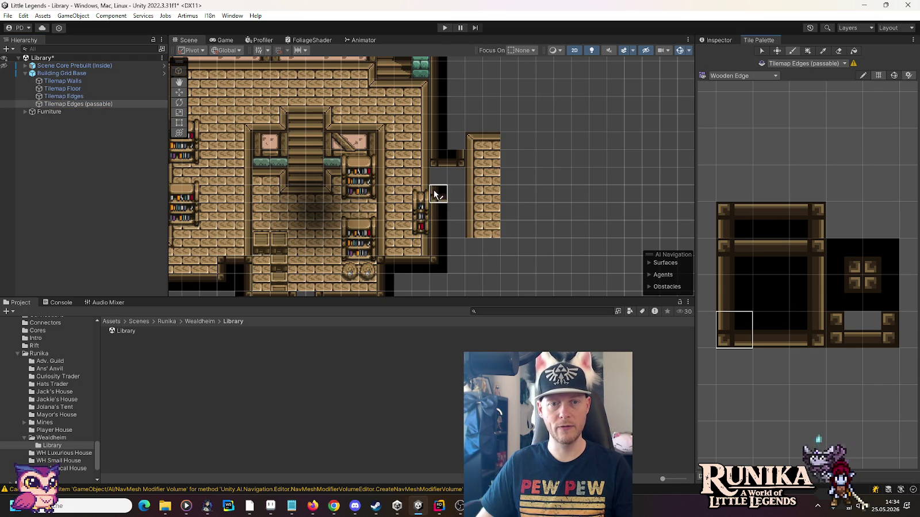
{"action": "left_click", "coordinate": [801, 321]}
{"action": "left_click", "coordinate": [721, 258]}
{"action": "left_click", "coordinate": [438, 179]}
{"action": "left_click", "coordinate": [807, 257]}
{"action": "left_click", "coordinate": [460, 179]}
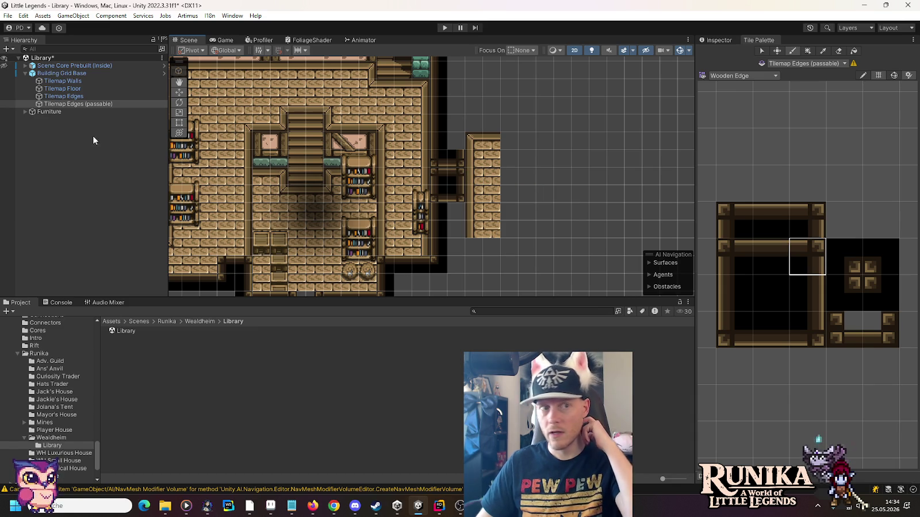
- On Tilemap Edges, paint a column of dark edge tiles along the ledge, capped top-right
{"action": "left_click", "coordinate": [63, 96]}
{"action": "left_click", "coordinate": [807, 294]}
{"action": "left_click_drag", "start_coordinate": [530, 152], "coordinate": [534, 209]}
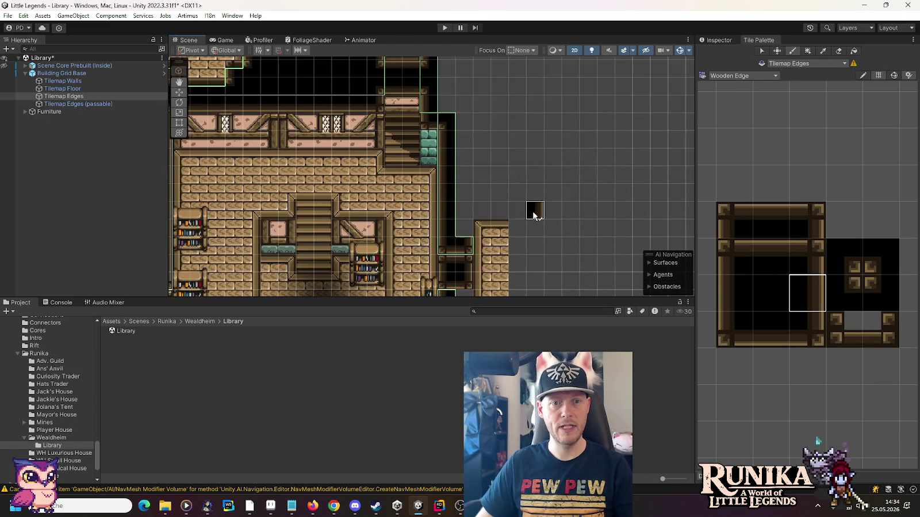
{"action": "left_click_drag", "start_coordinate": [463, 228], "coordinate": [462, 148]}
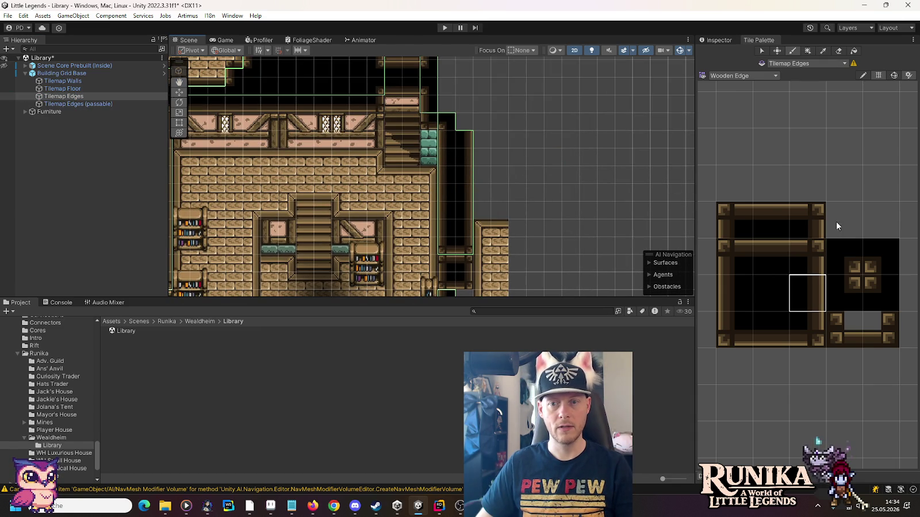
{"action": "left_click", "coordinate": [810, 250]}
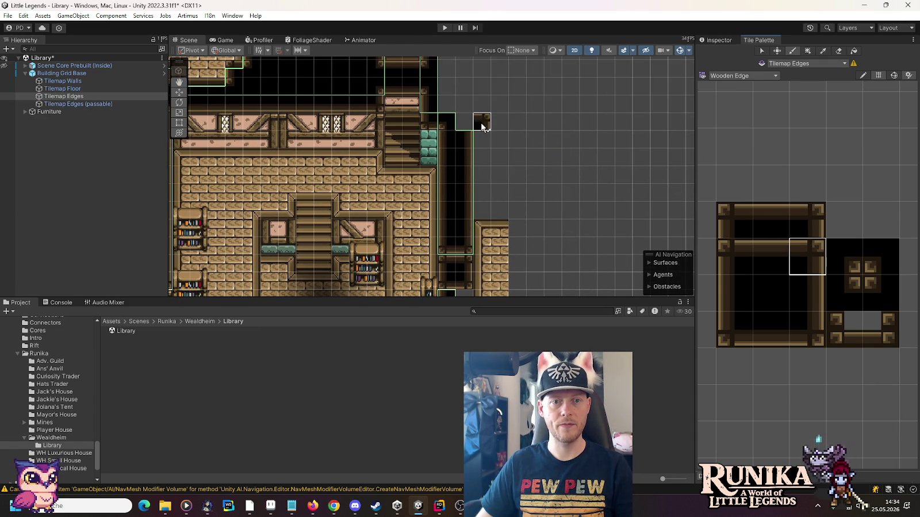
{"action": "left_click", "coordinate": [462, 122]}
- Add a left edge tile plus top-left and top-right corner tiles at the column top
{"action": "left_click", "coordinate": [727, 249]}
{"action": "left_click", "coordinate": [446, 123]}
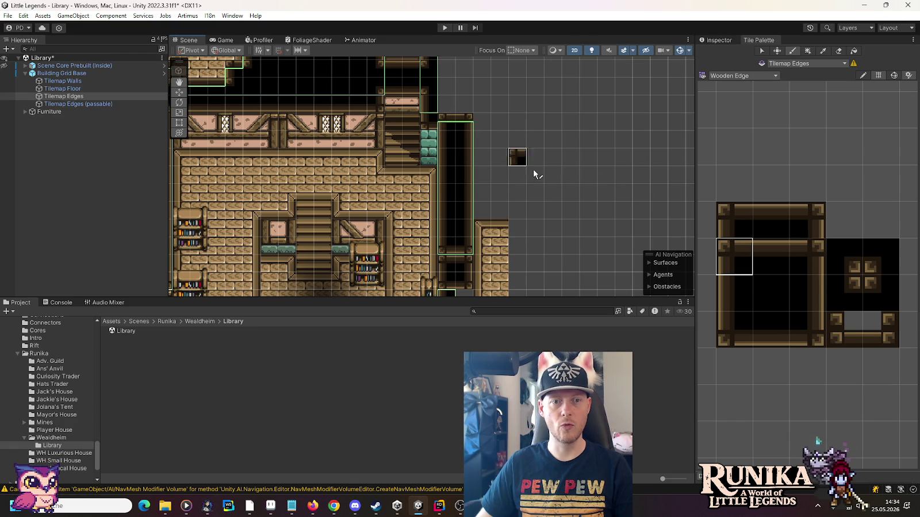
{"action": "left_click", "coordinate": [735, 221]}
{"action": "left_click", "coordinate": [447, 122]}
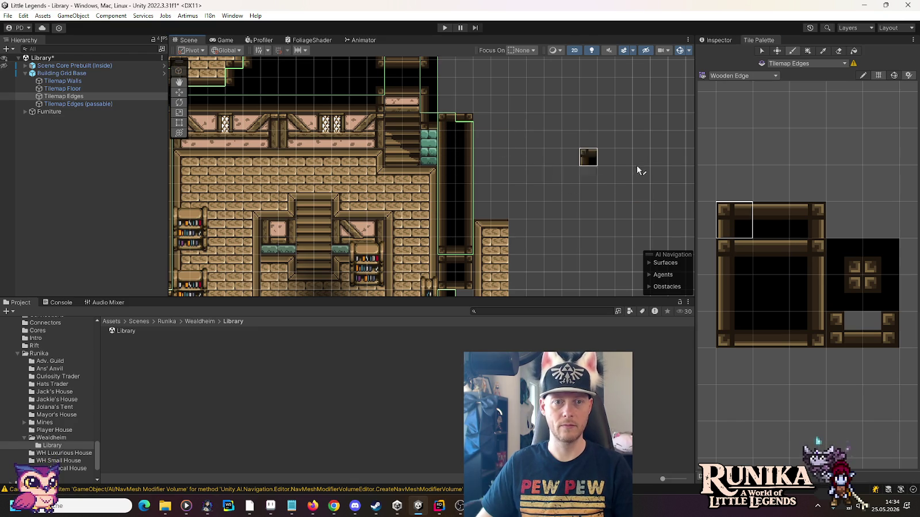
{"action": "left_click", "coordinate": [808, 219]}
{"action": "left_click", "coordinate": [481, 121]}
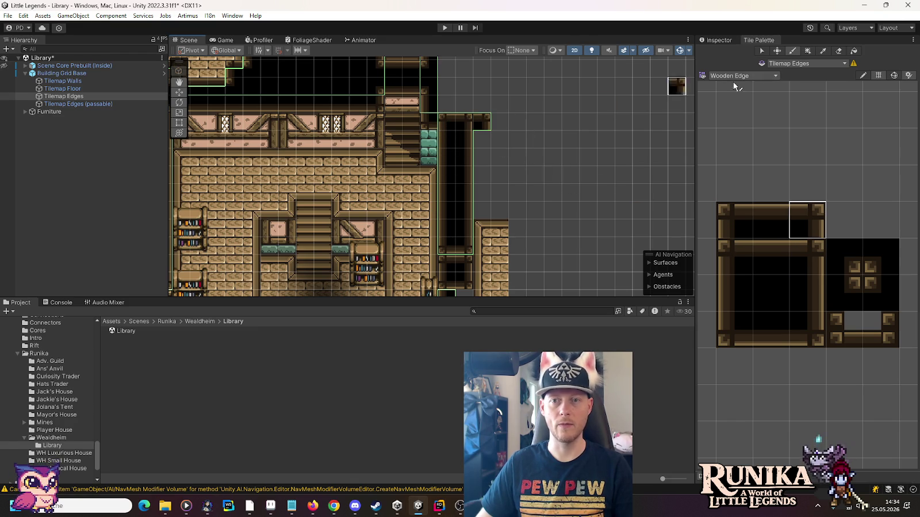
- Erase the misplaced top-right corner tile and save the Library scene
{"action": "left_click", "coordinate": [837, 52]}
{"action": "left_click", "coordinate": [482, 122]}
{"action": "key", "text": "ctrl+s"}
{"action": "scroll", "coordinate": [36, 345], "scroll_direction": "up", "scroll_amount": 3}
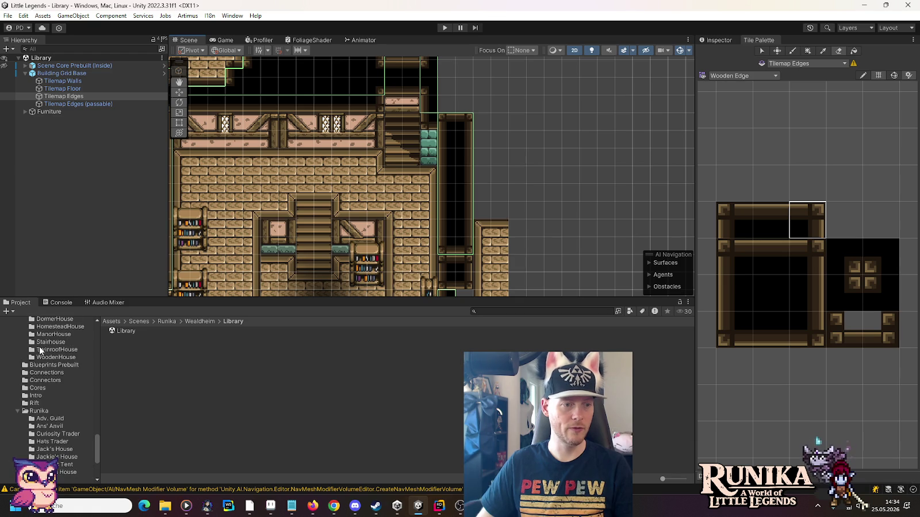
- Open the ManorHouse scene from Architecture/ManorHouse and look over its lower rooms
{"action": "left_click", "coordinate": [51, 327]}
{"action": "left_click", "coordinate": [50, 335]}
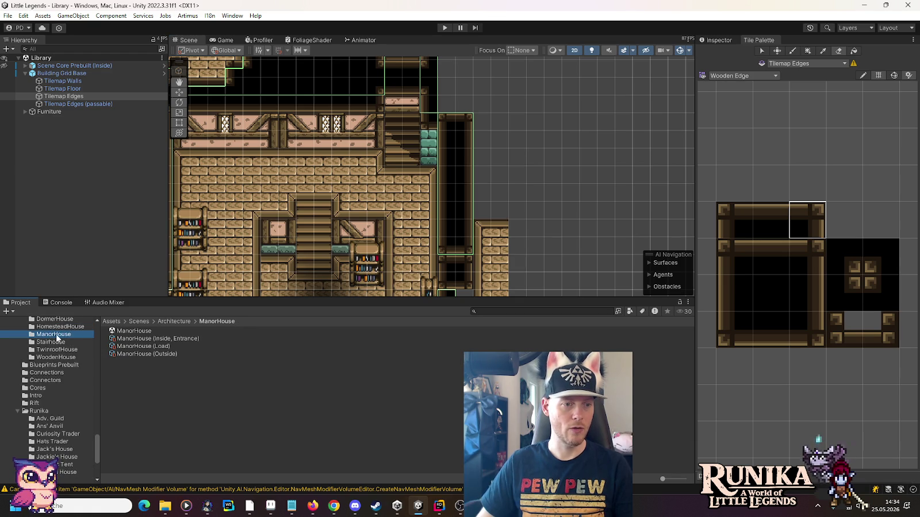
{"action": "double_click", "coordinate": [134, 330]}
{"action": "mouse_move", "coordinate": [475, 173]}
{"action": "left_mouse_down"}
{"action": "mouse_move", "coordinate": [454, 195]}
{"action": "mouse_move", "coordinate": [442, 167]}
{"action": "mouse_move", "coordinate": [461, 135]}
{"action": "left_mouse_up"}
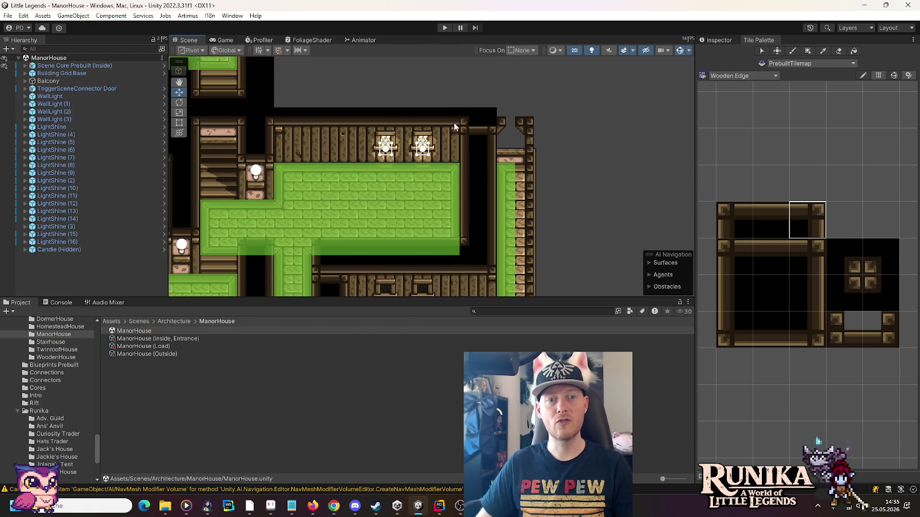
{"action": "left_click_drag", "start_coordinate": [503, 178], "coordinate": [508, 94]}
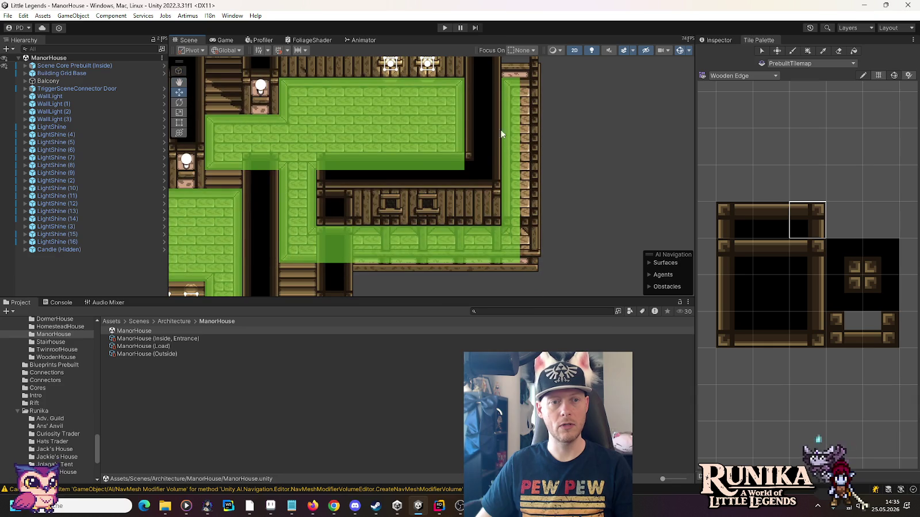
{"action": "left_click_drag", "start_coordinate": [478, 200], "coordinate": [473, 129]}
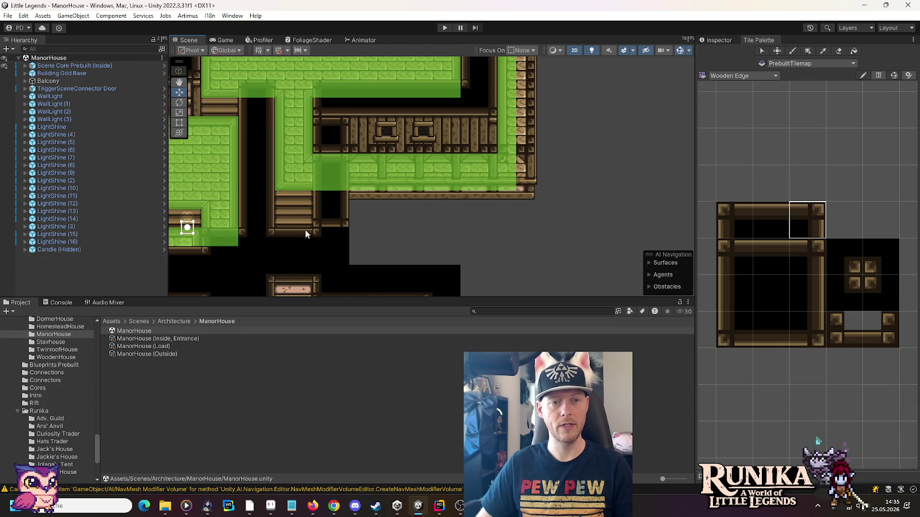
{"action": "scroll", "coordinate": [48, 422], "scroll_direction": "down", "scroll_amount": 5}
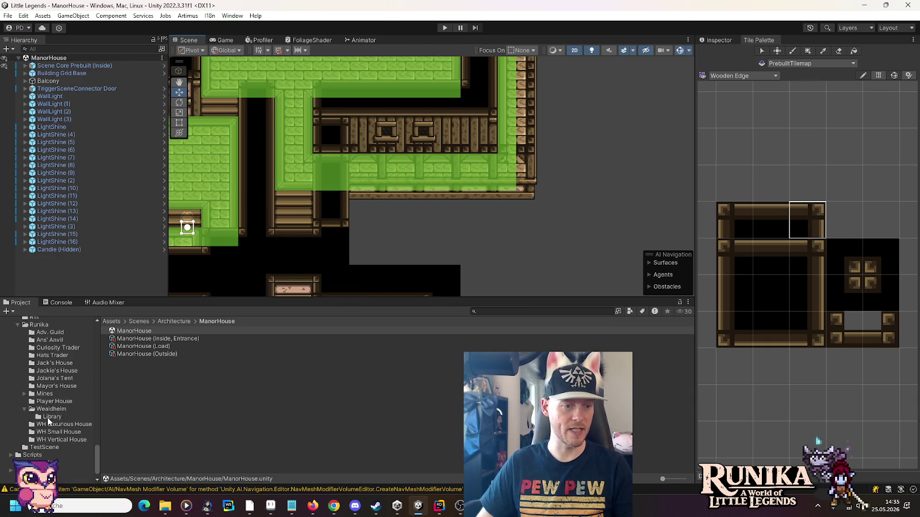
- Reopen the Library scene and pick the top-left wooden edge corner tile
{"action": "left_click", "coordinate": [55, 418]}
{"action": "double_click", "coordinate": [123, 332]}
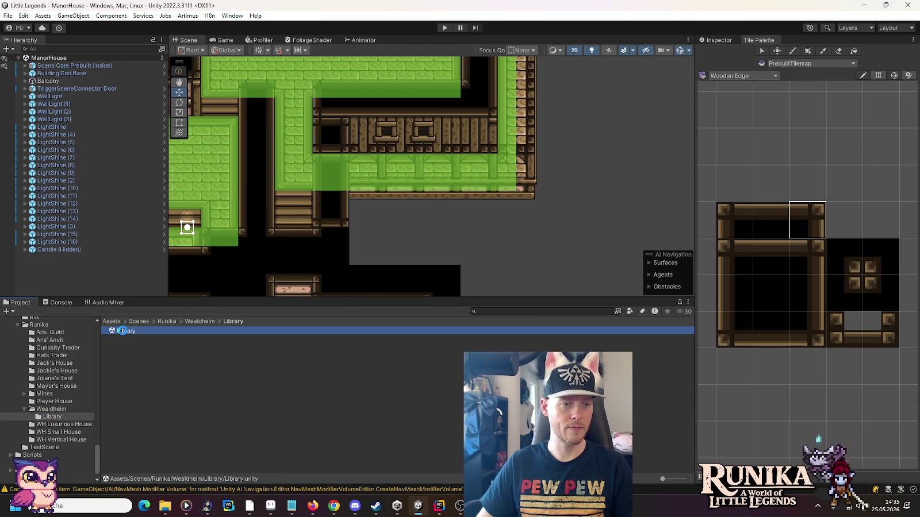
{"action": "left_click", "coordinate": [729, 219]}
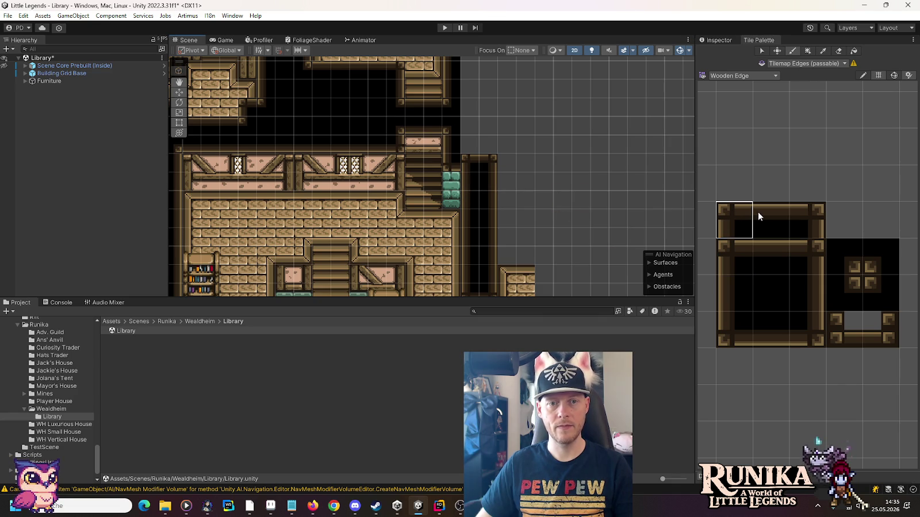
- Make Tilemap Edges the painting target and paint corner tiles beside the ledge
{"action": "left_click", "coordinate": [25, 73]}
{"action": "left_click", "coordinate": [56, 98]}
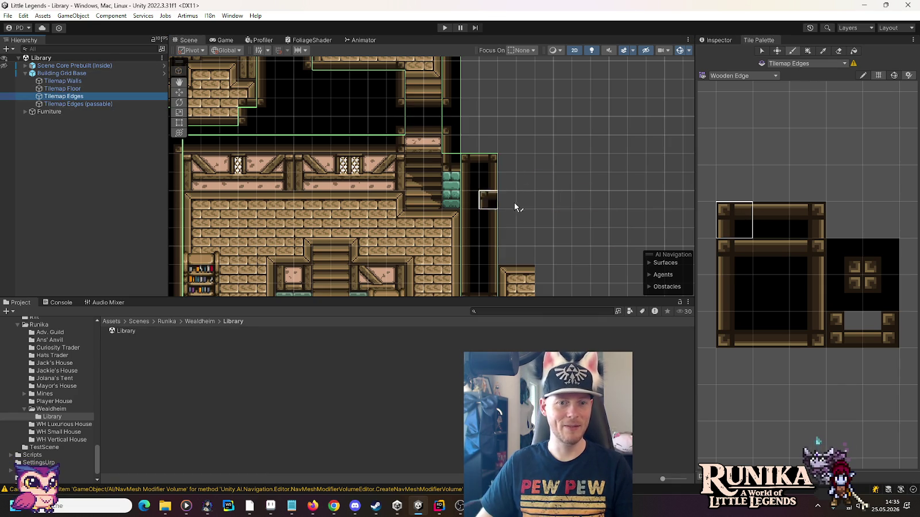
{"action": "left_click", "coordinate": [472, 181]}
{"action": "left_click", "coordinate": [807, 219]}
{"action": "left_click", "coordinate": [491, 181]}
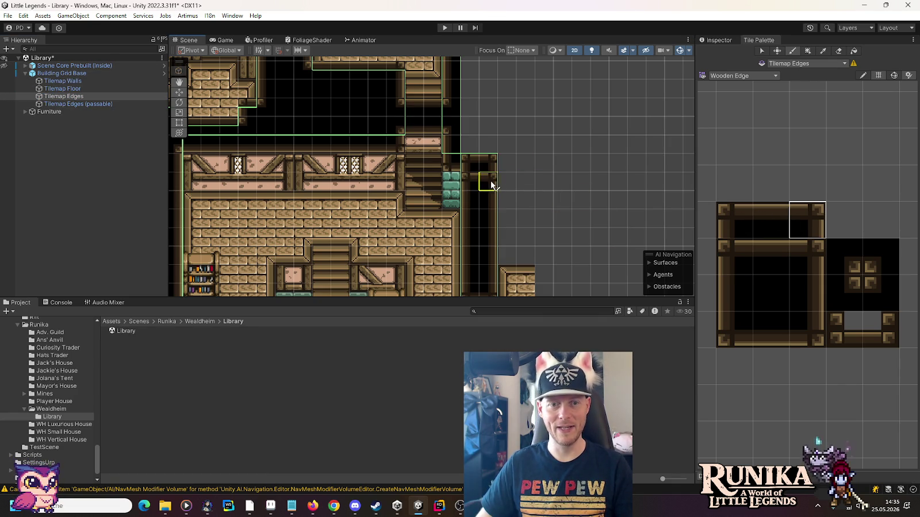
{"action": "left_click", "coordinate": [488, 163], "text": "ctrl"}
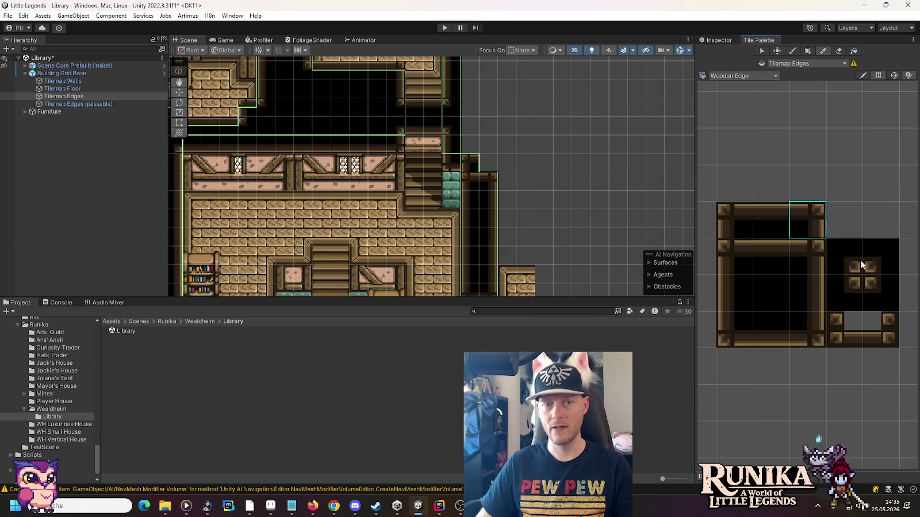
- Paint a top-right corner edge tile below the right doorway
{"action": "left_click_drag", "start_coordinate": [581, 237], "coordinate": [573, 163]}
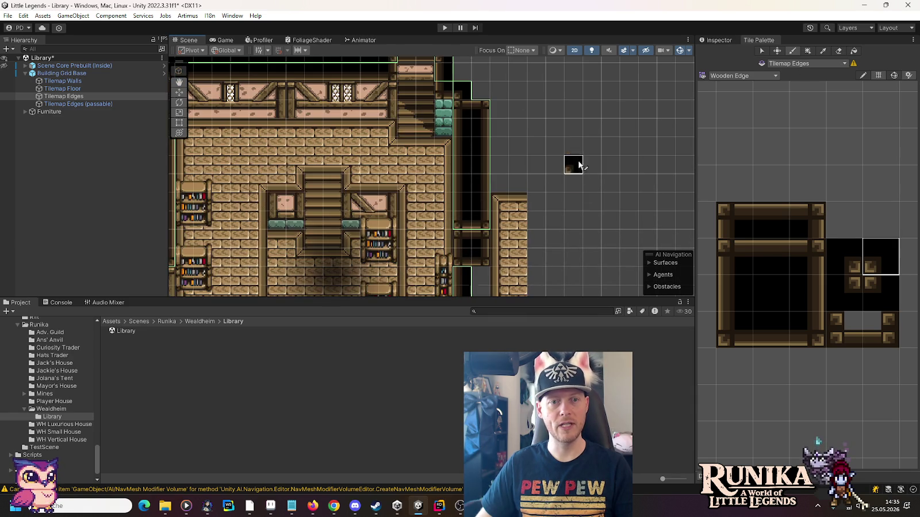
{"action": "left_click_drag", "start_coordinate": [586, 205], "coordinate": [576, 127]}
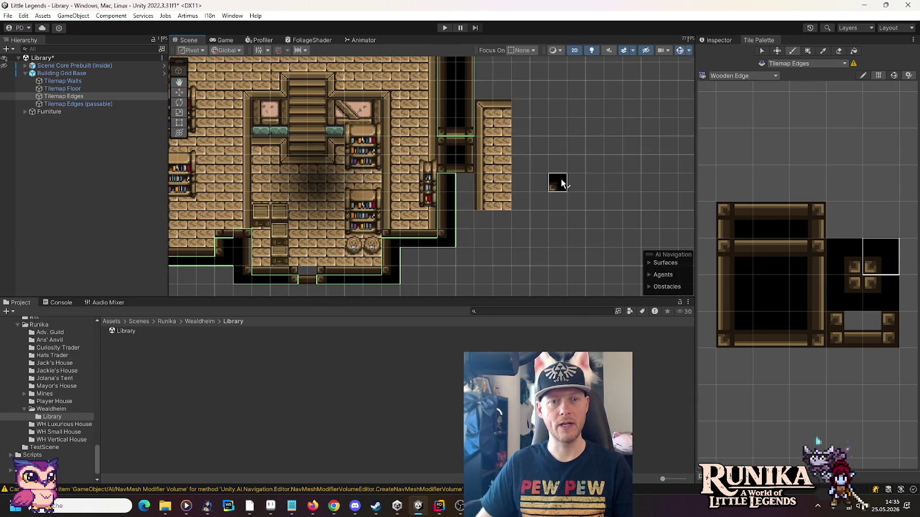
{"action": "left_click_drag", "start_coordinate": [559, 179], "coordinate": [571, 172]}
{"action": "left_click", "coordinate": [734, 226]}
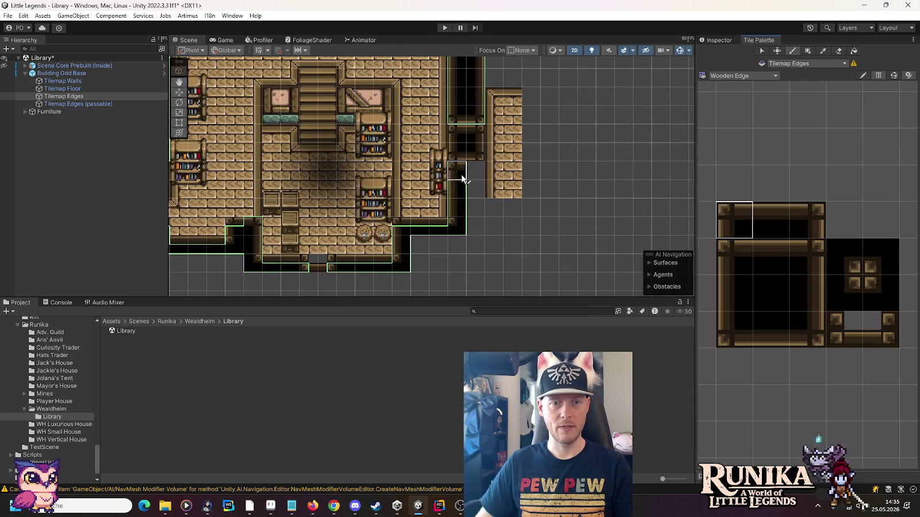
{"action": "left_click", "coordinate": [821, 228]}
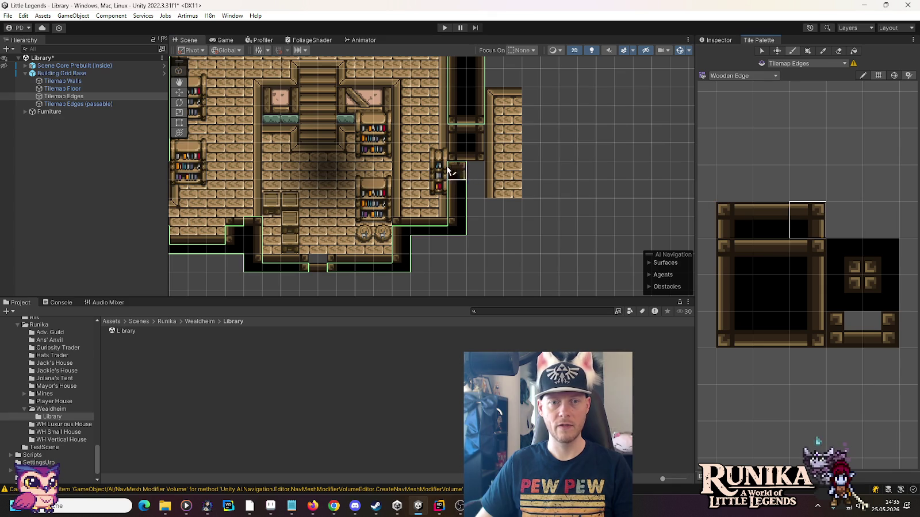
{"action": "left_click", "coordinate": [470, 170]}
{"action": "left_click", "coordinate": [793, 290]}
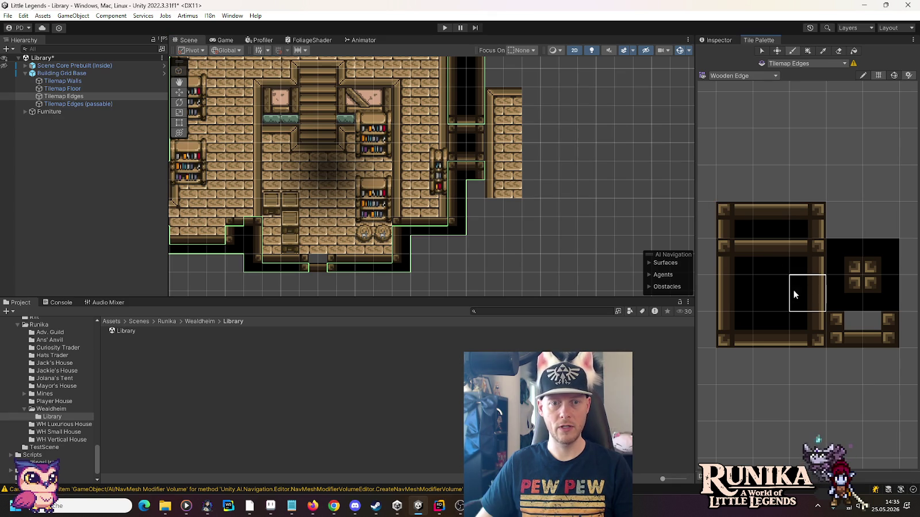
- Extend the border down with a right edge tile and close it with a bottom-right corner
{"action": "left_click", "coordinate": [470, 199]}
{"action": "left_click", "coordinate": [796, 325]}
{"action": "left_click", "coordinate": [470, 206]}
{"action": "left_click", "coordinate": [743, 328]}
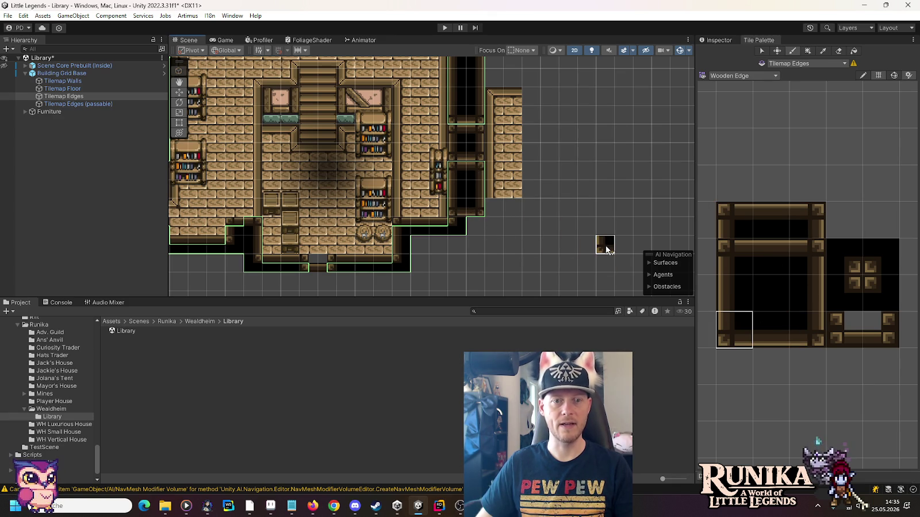
- Switch to the Move tool and deselect the tilemap to review the finished border
{"action": "left_click", "coordinate": [179, 92]}
{"action": "left_click", "coordinate": [564, 233]}
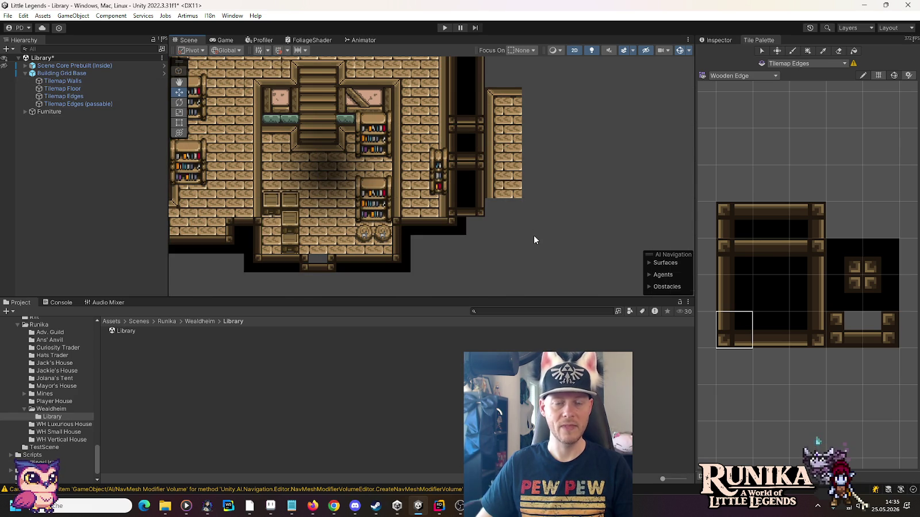
{"action": "left_click_drag", "start_coordinate": [500, 159], "coordinate": [507, 216]}
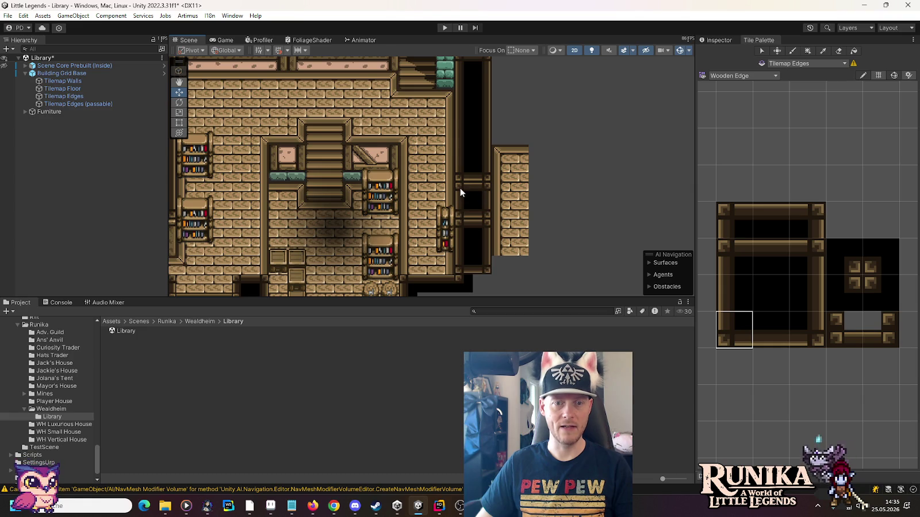
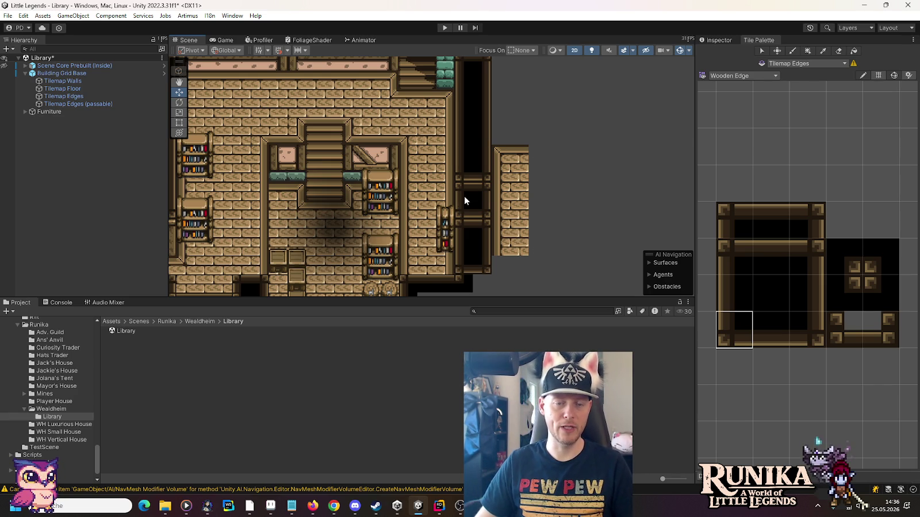
- Paint a wooden edge tile beside the right-hand stair wall
{"action": "left_click", "coordinate": [85, 96]}
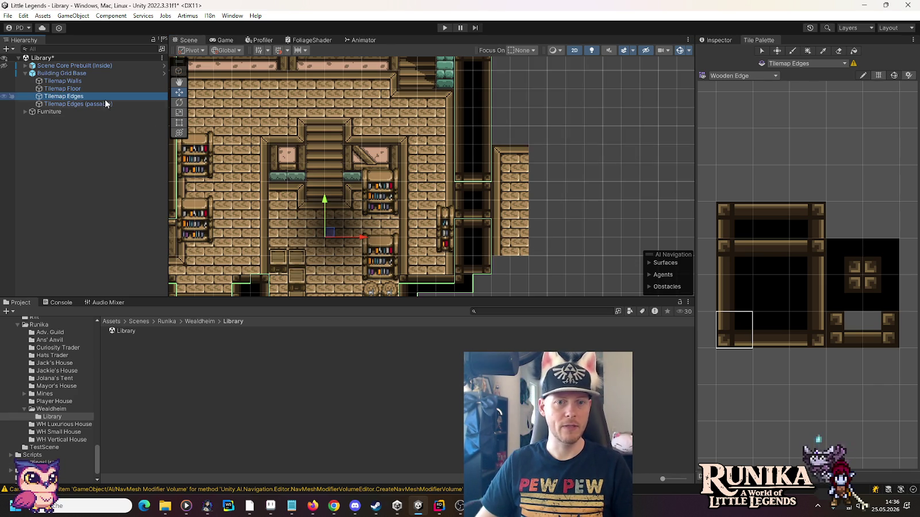
{"action": "left_click", "coordinate": [837, 52]}
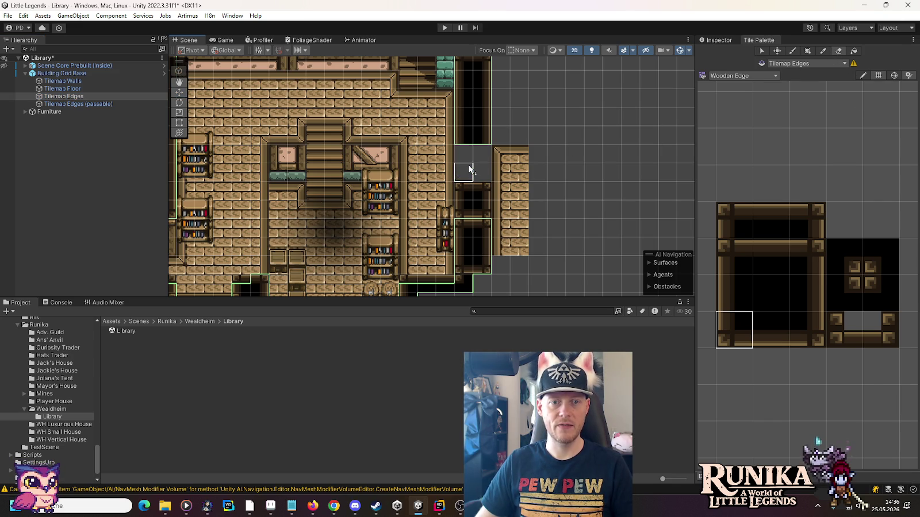
{"action": "left_click", "coordinate": [804, 339]}
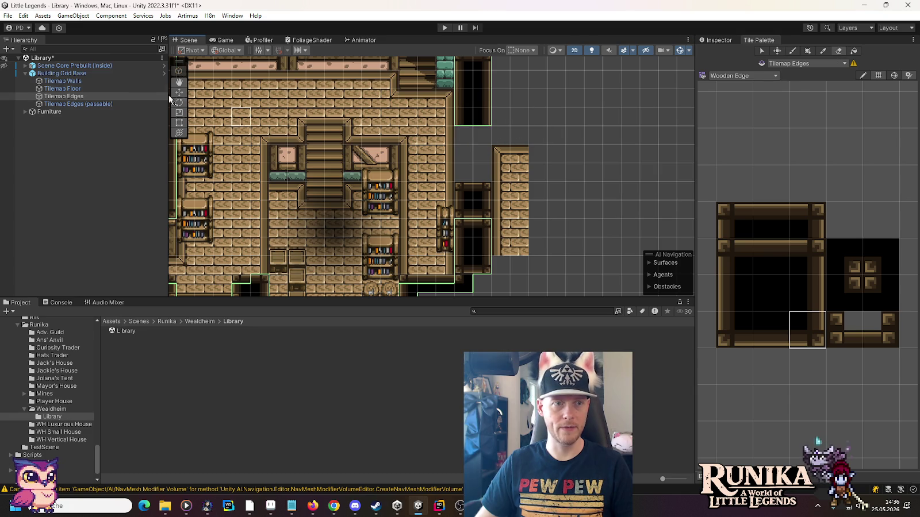
{"action": "left_click", "coordinate": [103, 84]}
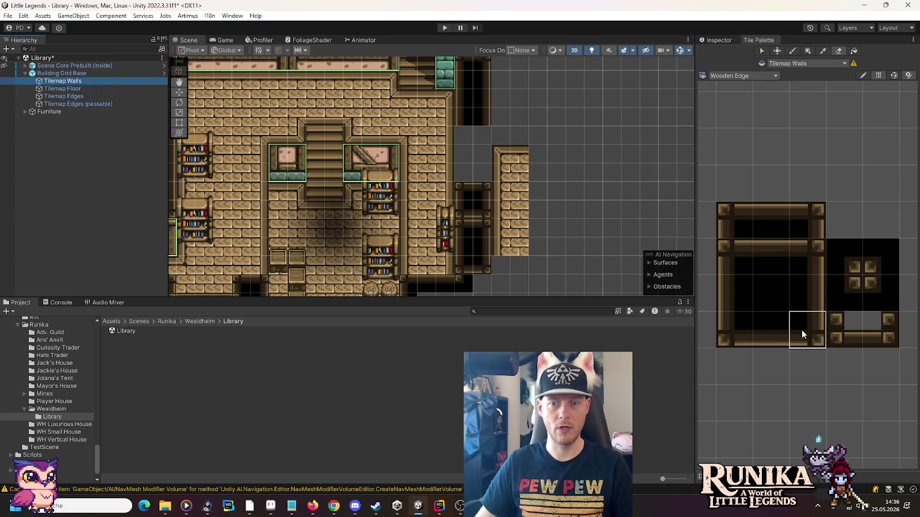
{"action": "left_click", "coordinate": [736, 330]}
{"action": "left_click", "coordinate": [465, 138]}
- Paint a 2x2 block of WoodenWall tiles beside the stairs
{"action": "left_click", "coordinate": [775, 75]}
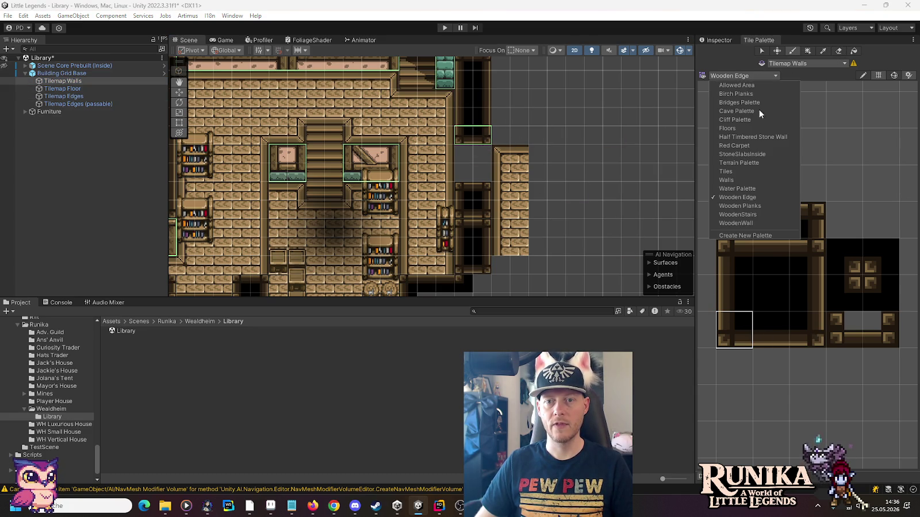
{"action": "left_click", "coordinate": [759, 222]}
{"action": "left_click_drag", "start_coordinate": [734, 297], "coordinate": [754, 299]}
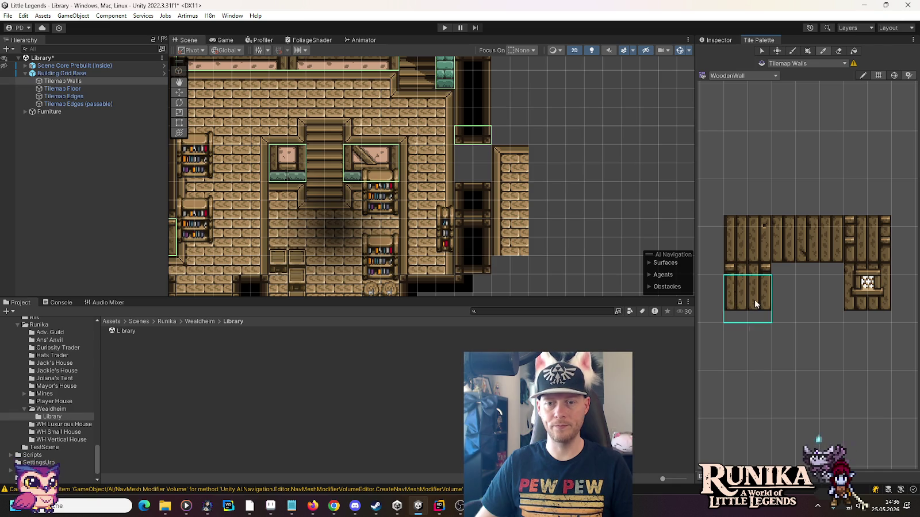
{"action": "left_click", "coordinate": [487, 179]}
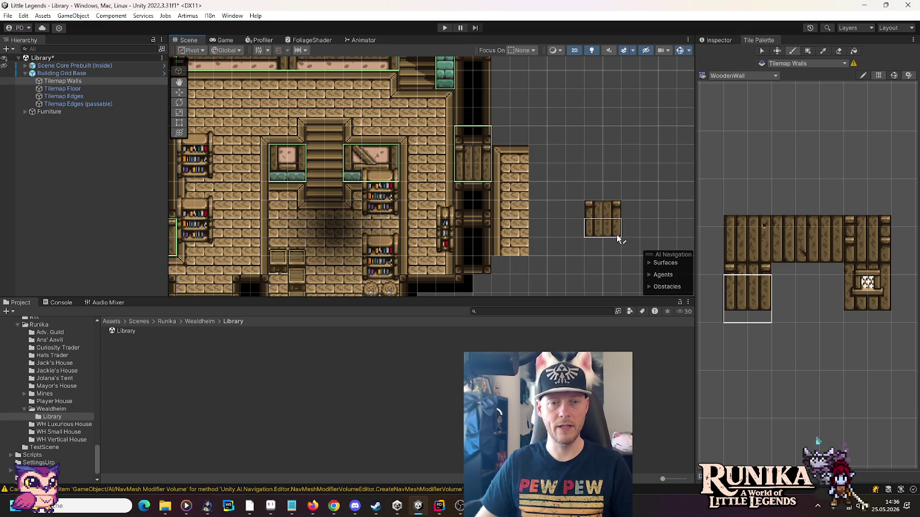
- Paint a dark Wooden Edge tile into the wall gap on the Tilemap Edges (passable) layer
{"action": "left_click", "coordinate": [65, 103]}
{"action": "left_click", "coordinate": [821, 52]}
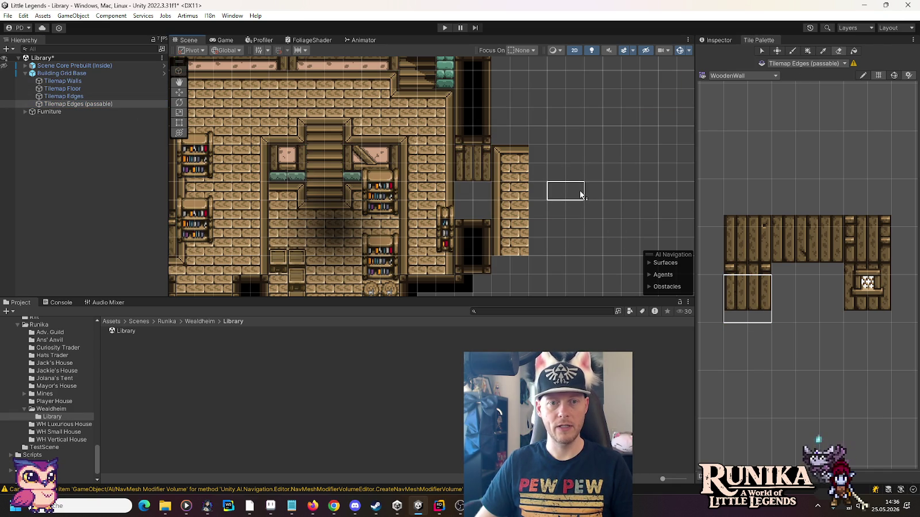
{"action": "left_click", "coordinate": [102, 96]}
{"action": "left_click", "coordinate": [741, 75]}
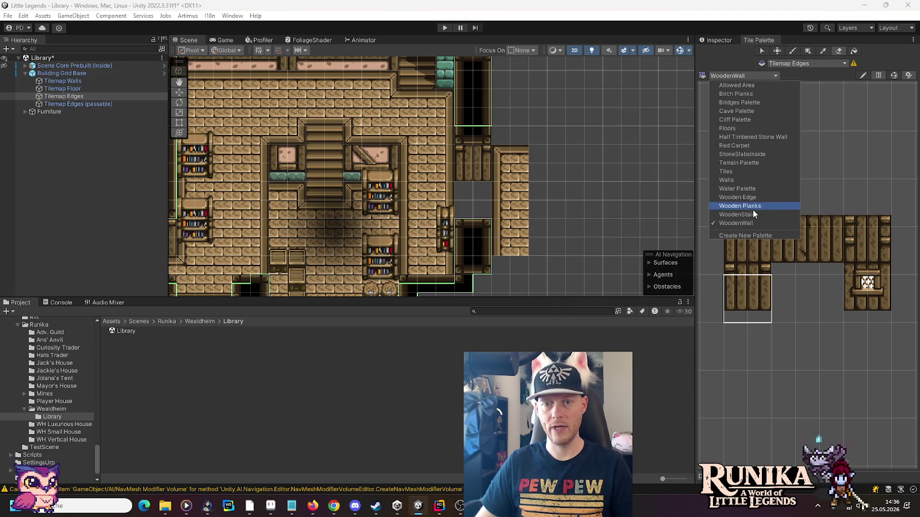
{"action": "left_click", "coordinate": [737, 197]}
{"action": "left_click", "coordinate": [737, 289]}
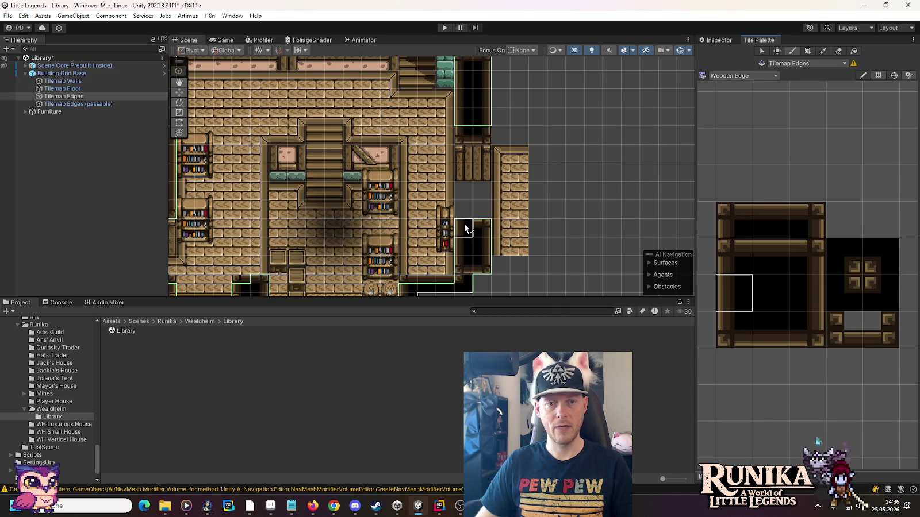
{"action": "left_click", "coordinate": [805, 295]}
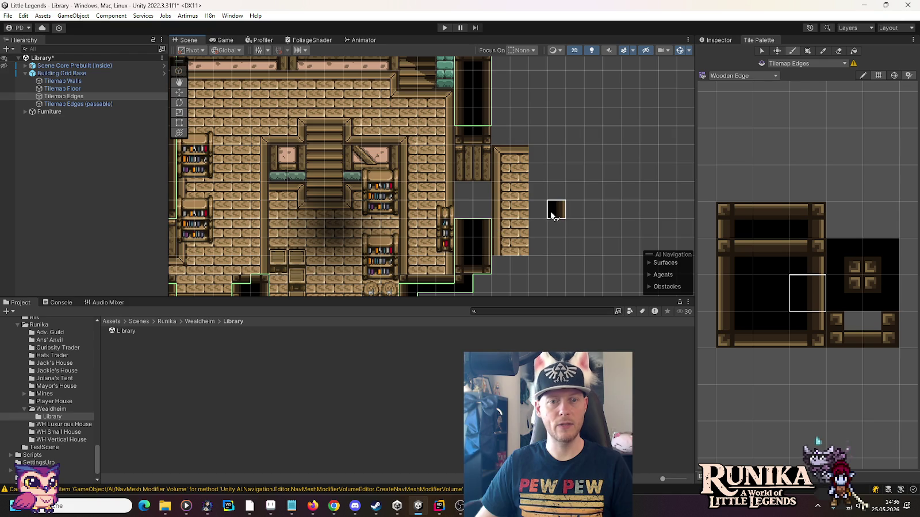
{"action": "left_click", "coordinate": [78, 104]}
{"action": "left_click", "coordinate": [741, 264]}
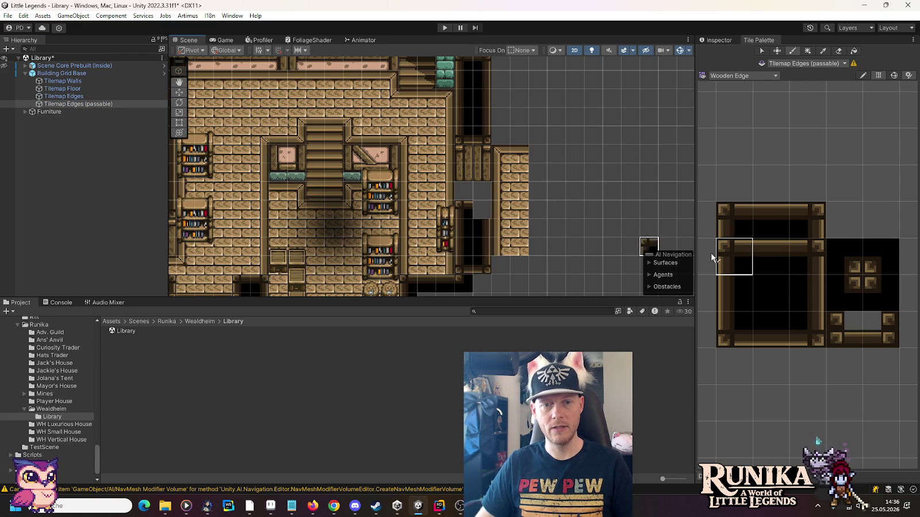
{"action": "left_click", "coordinate": [807, 255]}
{"action": "left_click", "coordinate": [482, 211]}
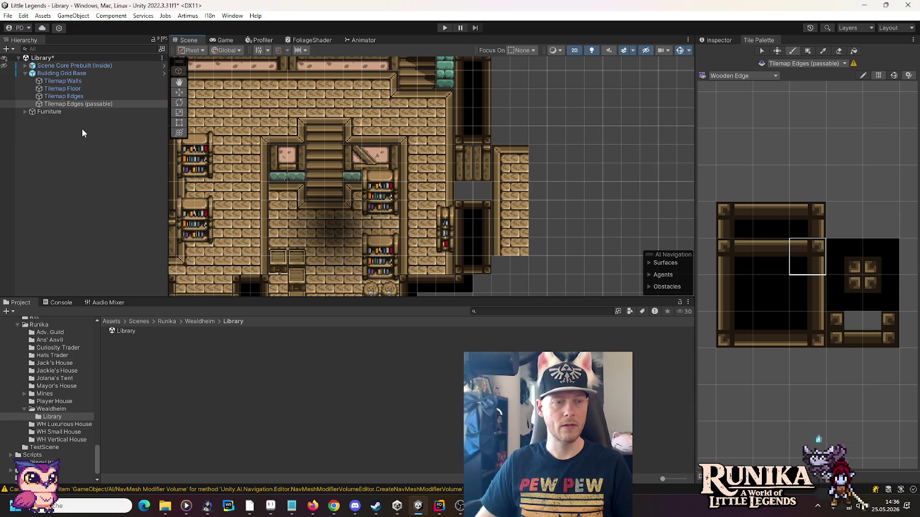
{"action": "left_click", "coordinate": [73, 90]}
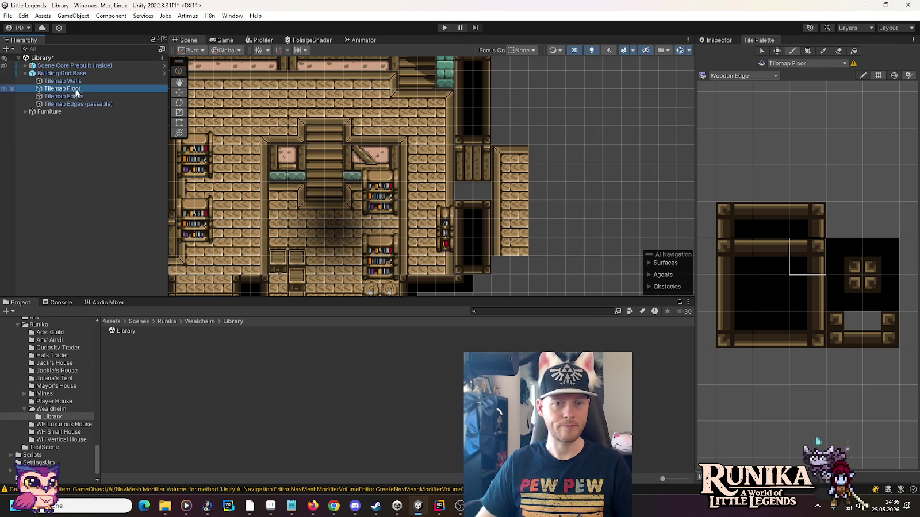
{"action": "left_click", "coordinate": [756, 76]}
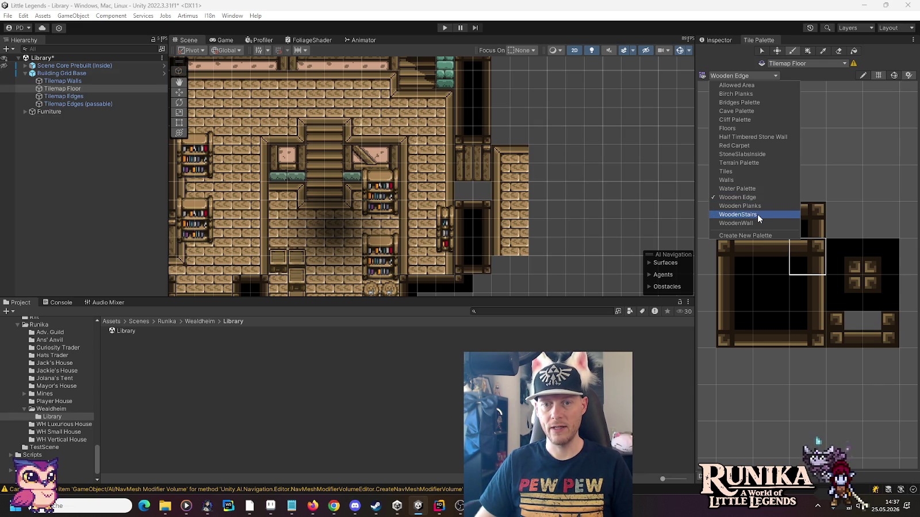
- Fill the corridor gap by the stair wall with Wooden Planks tiles
{"action": "left_click", "coordinate": [758, 214]}
{"action": "left_click", "coordinate": [739, 76]}
{"action": "left_click", "coordinate": [741, 205]}
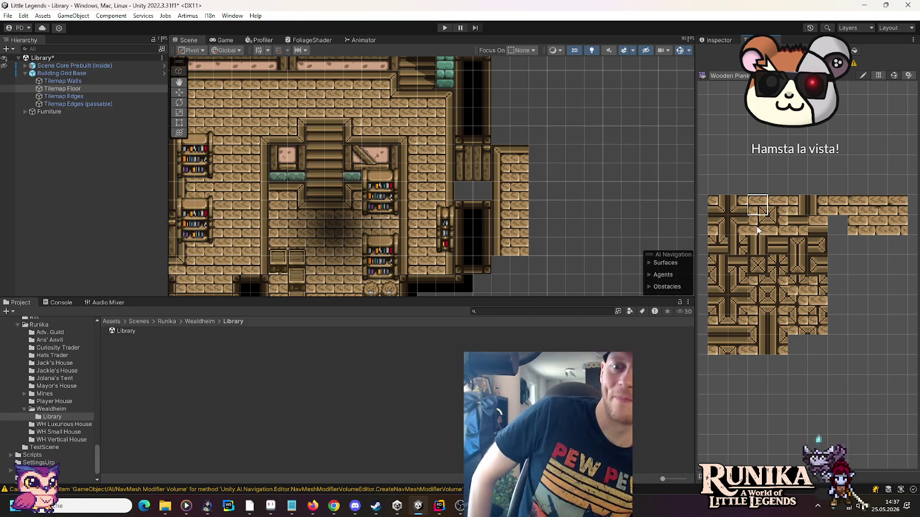
{"action": "left_click", "coordinate": [737, 225]}
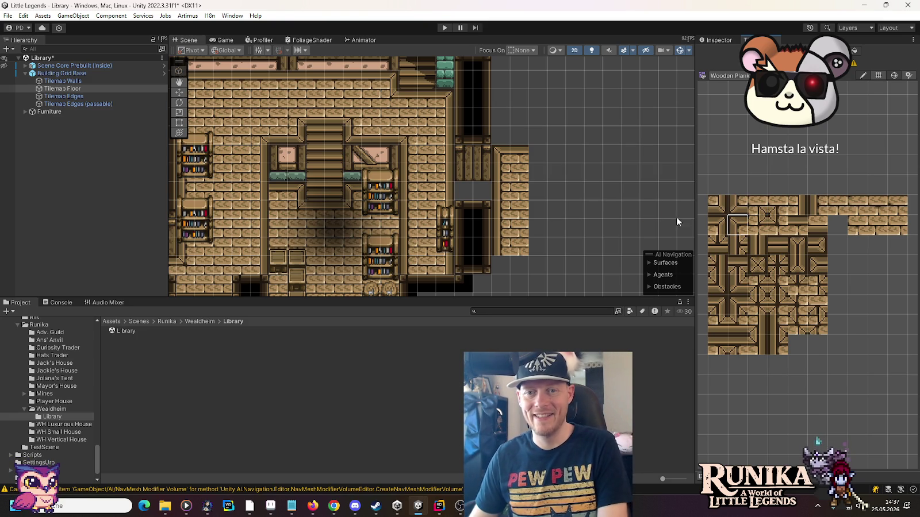
{"action": "left_click", "coordinate": [466, 193]}
{"action": "left_click", "coordinate": [717, 225]}
{"action": "left_click", "coordinate": [482, 193]}
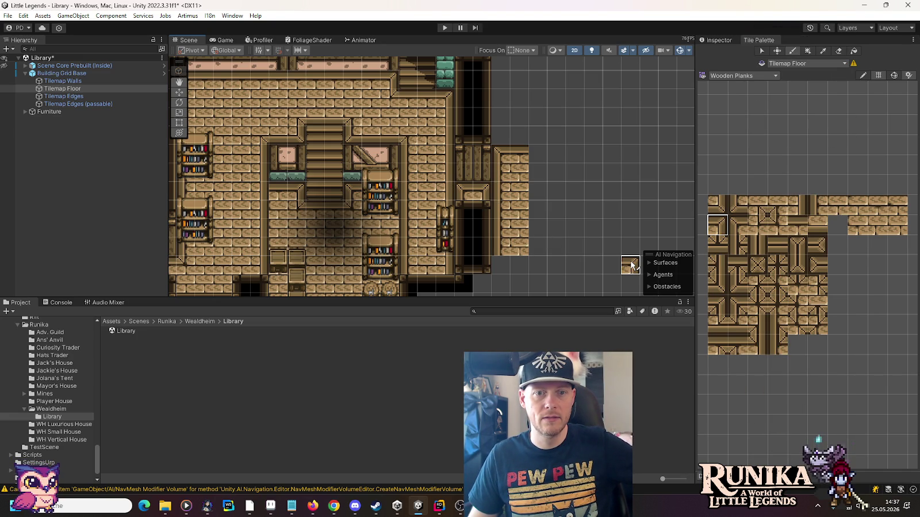
- Paint a horizontal wooden beam across the corridor
{"action": "left_click", "coordinate": [778, 226]}
{"action": "left_click", "coordinate": [758, 227]}
{"action": "left_click", "coordinate": [797, 225]}
{"action": "left_click_drag", "start_coordinate": [483, 193], "coordinate": [463, 194]}
{"action": "left_click", "coordinate": [777, 209]}
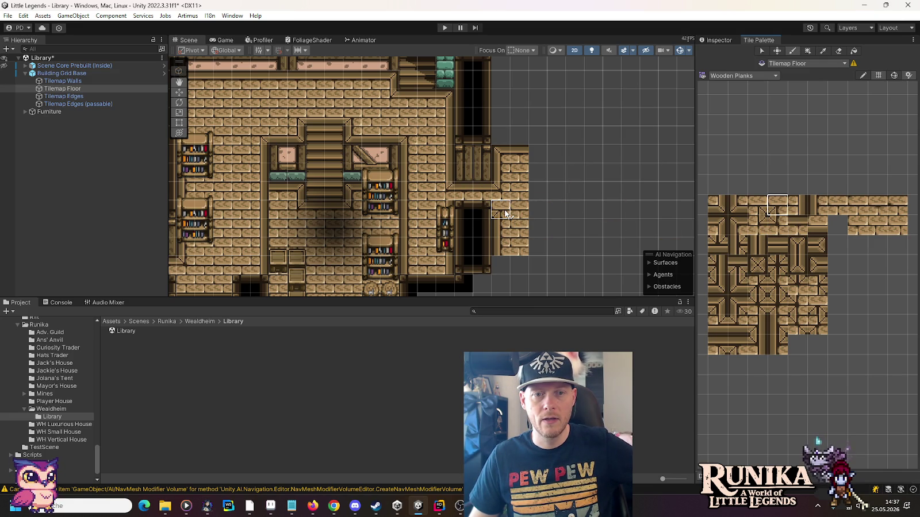
{"action": "left_click", "coordinate": [763, 209]}
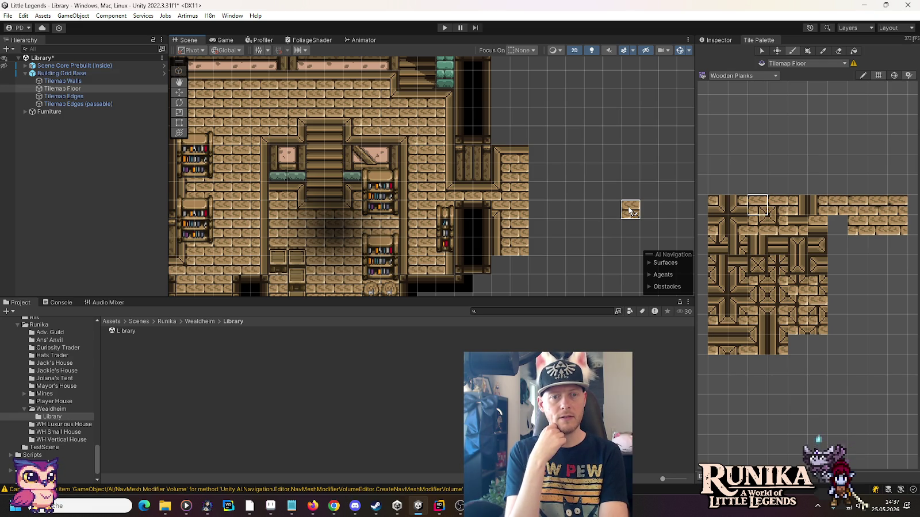
- Recentre the library map in view, then bring wh-library.png forward in Aseprite
{"action": "mouse_move", "coordinate": [513, 120]}
{"action": "left_mouse_down"}
{"action": "mouse_move", "coordinate": [513, 184]}
{"action": "mouse_move", "coordinate": [513, 128]}
{"action": "left_mouse_up"}
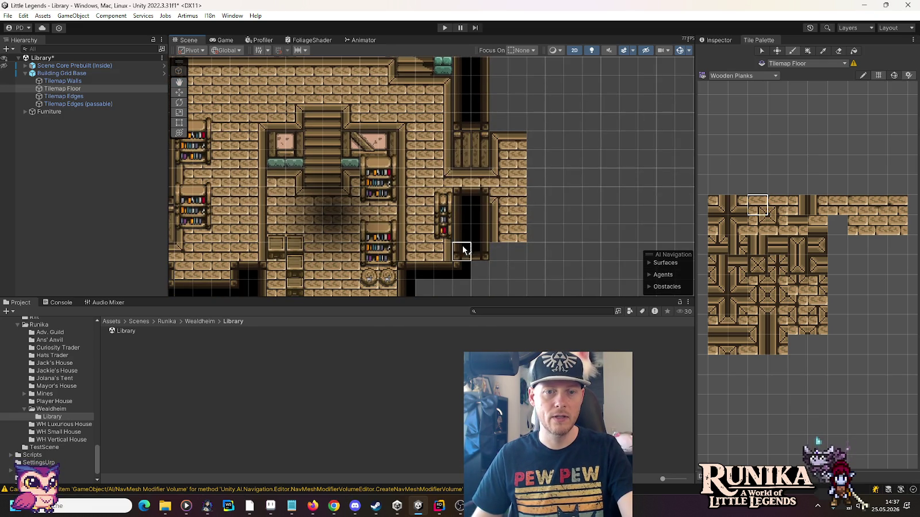
{"action": "key", "text": "Up"}
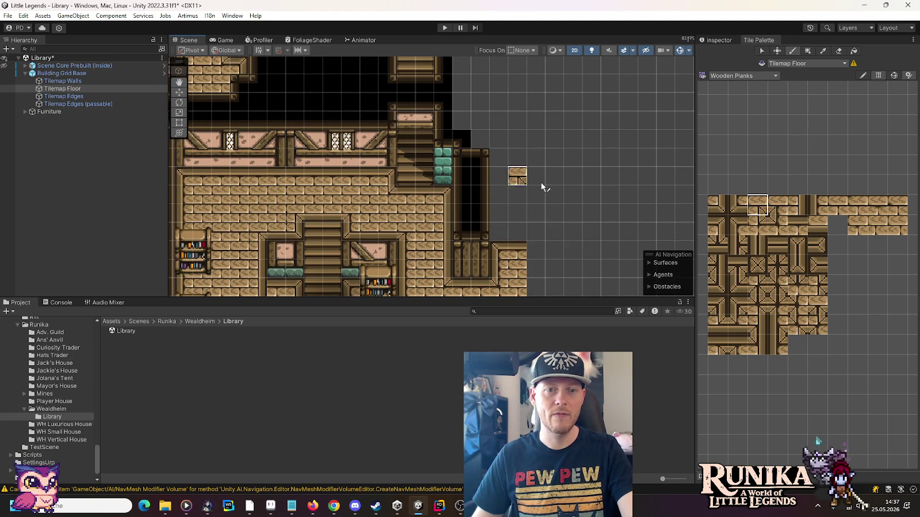
{"action": "left_click_drag", "start_coordinate": [589, 233], "coordinate": [580, 164]}
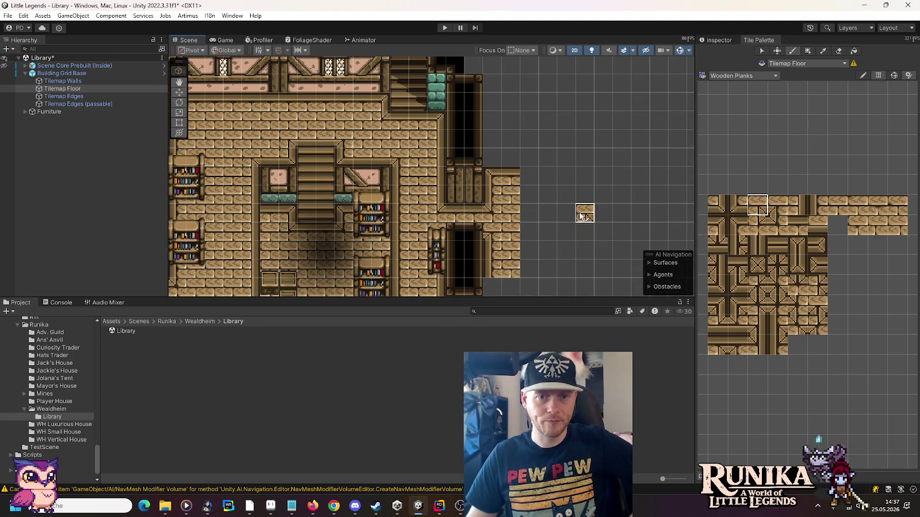
{"action": "mouse_move", "coordinate": [553, 236]}
{"action": "left_mouse_down"}
{"action": "mouse_move", "coordinate": [558, 147]}
{"action": "mouse_move", "coordinate": [571, 204]}
{"action": "left_mouse_up"}
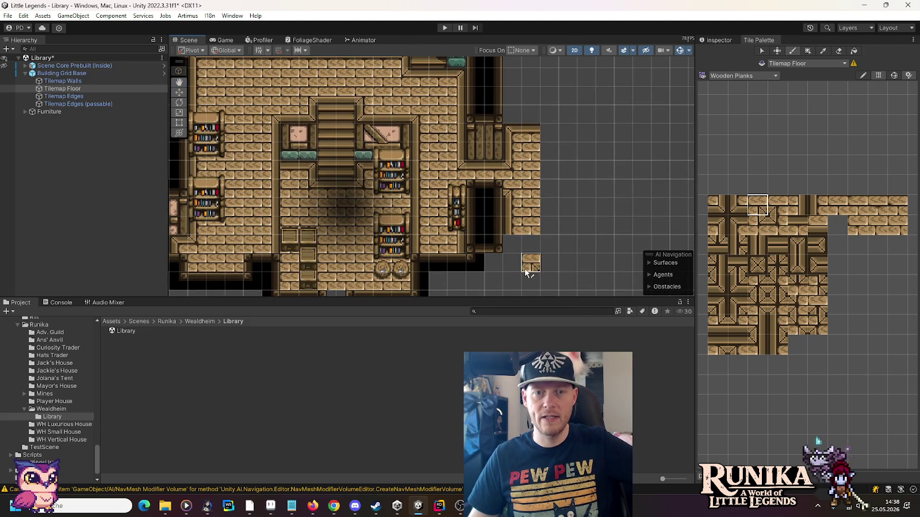
{"action": "left_click", "coordinate": [270, 506]}
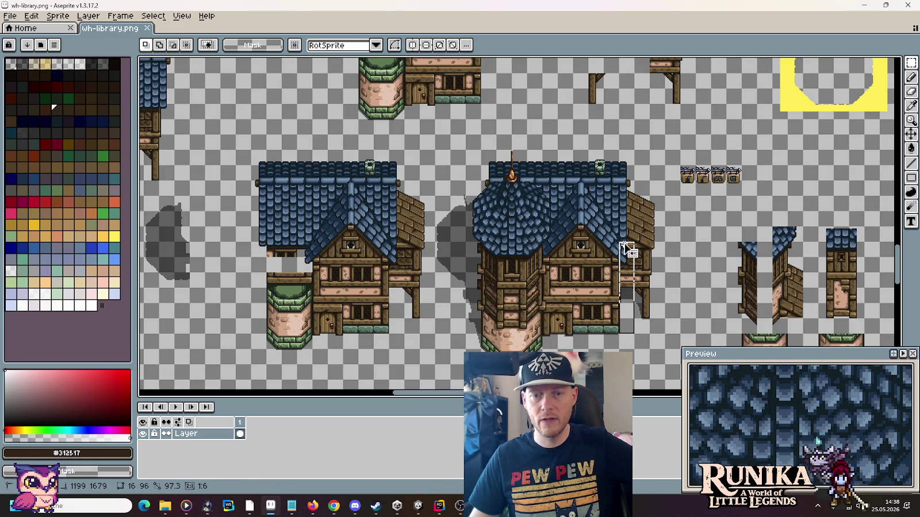
- Marquee the right house's side wall to read its 16×96 px size, deselect, and return to Unity
{"action": "left_click_drag", "start_coordinate": [619, 242], "coordinate": [643, 334]}
{"action": "left_click", "coordinate": [626, 328]}
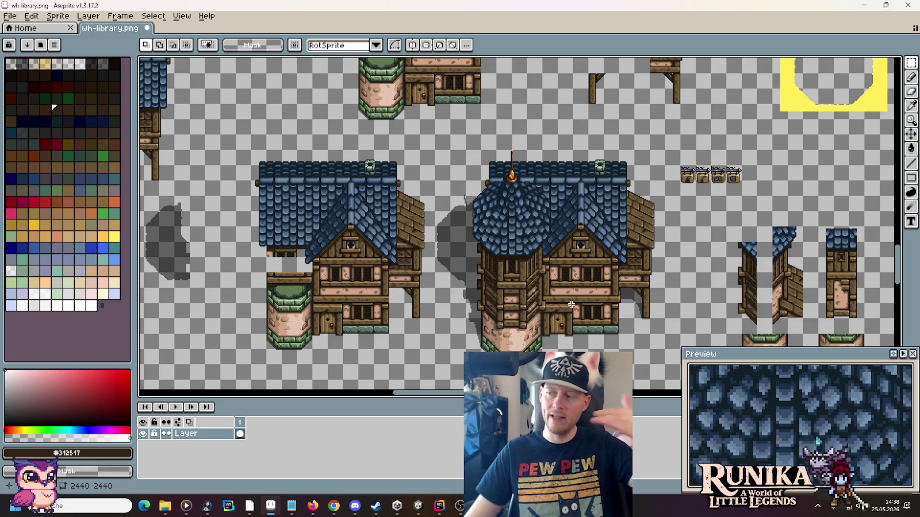
{"action": "left_click", "coordinate": [418, 506]}
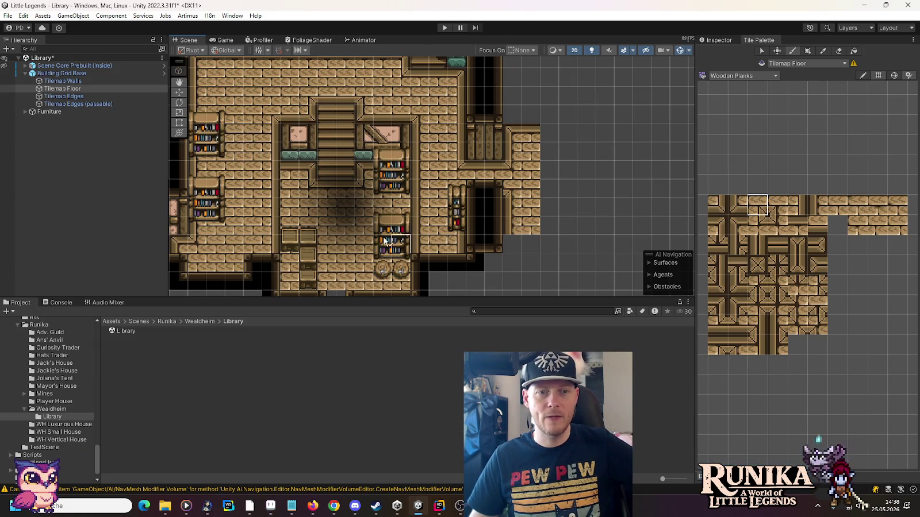
- Pan and zoom the Scene view to show the plank-floored library's left side
{"action": "scroll", "coordinate": [437, 218], "scroll_direction": "down", "scroll_amount": 2}
{"action": "left_click_drag", "start_coordinate": [465, 217], "coordinate": [483, 218]}
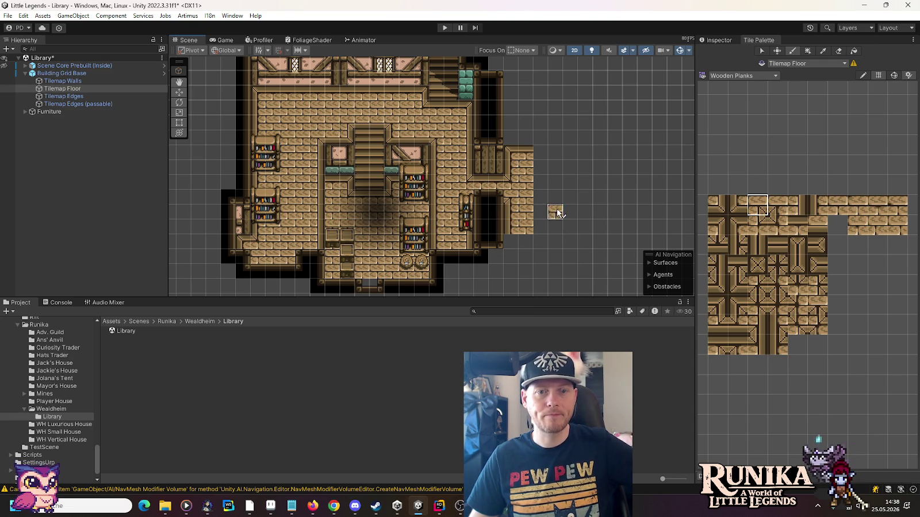
{"action": "scroll", "coordinate": [437, 210], "scroll_direction": "up", "scroll_amount": 2}
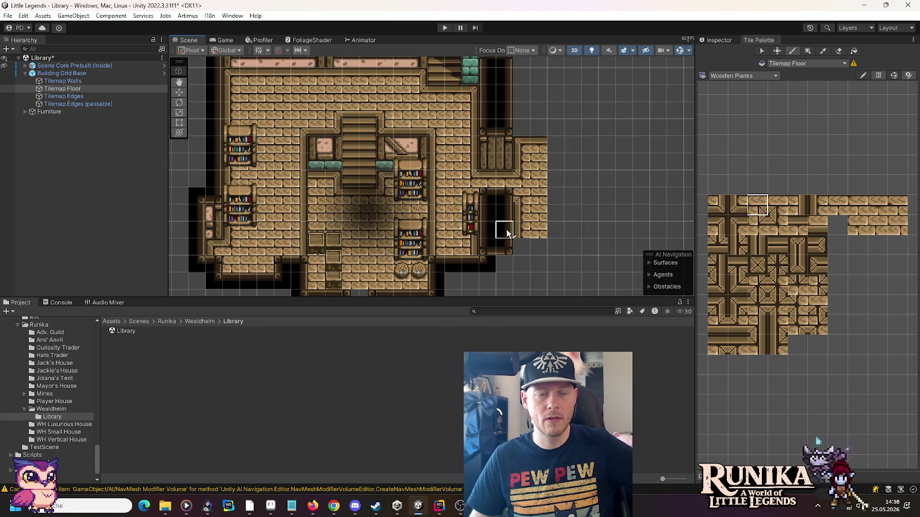
{"action": "left_click_drag", "start_coordinate": [379, 195], "coordinate": [529, 195]}
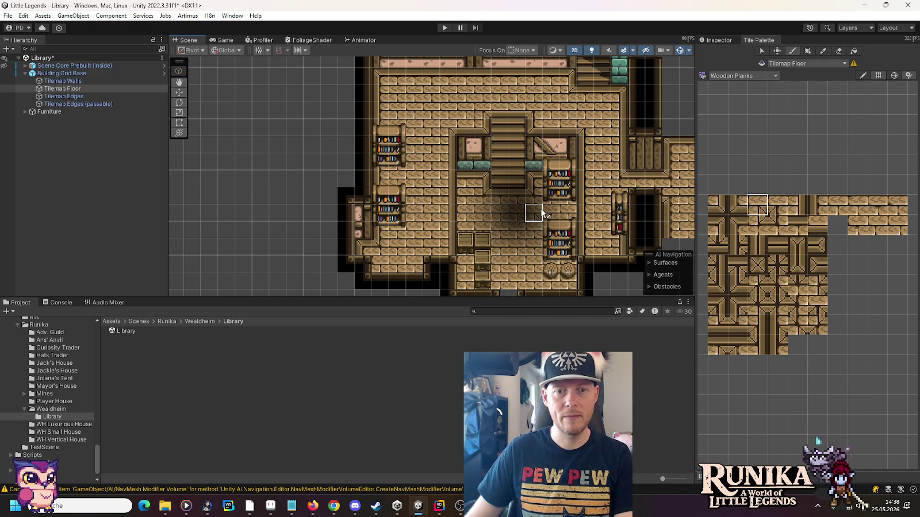
{"action": "scroll", "coordinate": [542, 213], "scroll_direction": "up", "scroll_amount": 2}
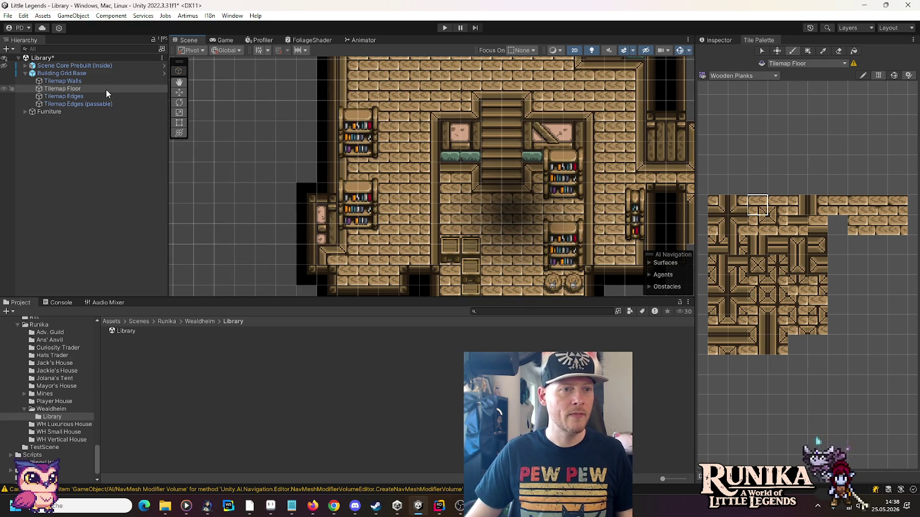
{"action": "left_click", "coordinate": [179, 92]}
- Move the bookshelf right of the stairs up and the thin bookshelf toward the stairs
{"action": "left_click", "coordinate": [566, 178]}
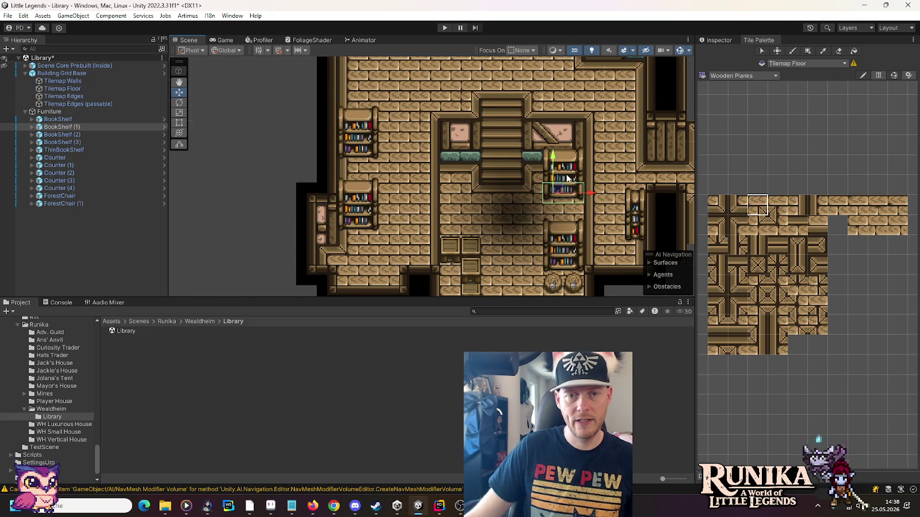
{"action": "left_click_drag", "start_coordinate": [553, 155], "coordinate": [553, 135]}
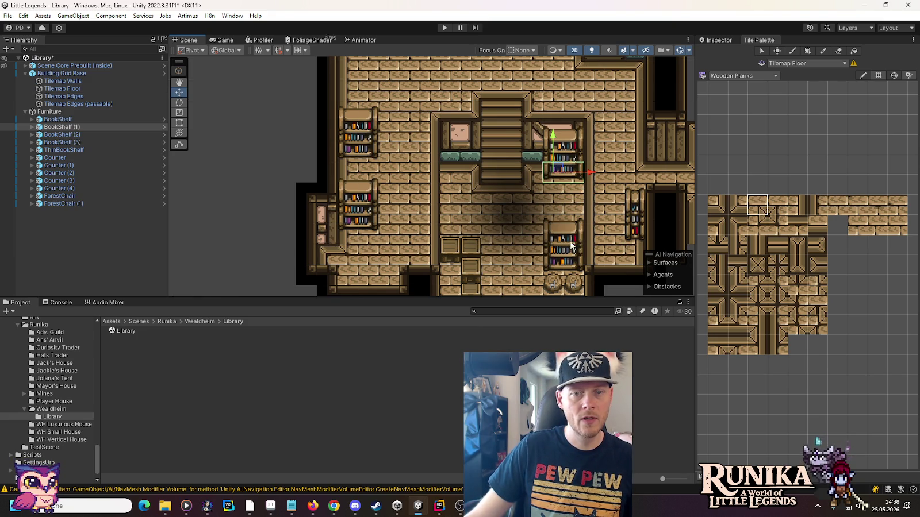
{"action": "left_click", "coordinate": [638, 230]}
{"action": "mouse_move", "coordinate": [638, 229]}
{"action": "left_mouse_down"}
{"action": "mouse_move", "coordinate": [616, 205]}
{"action": "mouse_move", "coordinate": [528, 178]}
{"action": "mouse_move", "coordinate": [537, 167]}
{"action": "mouse_move", "coordinate": [625, 201]}
{"action": "left_mouse_up"}
{"action": "left_click", "coordinate": [555, 171]}
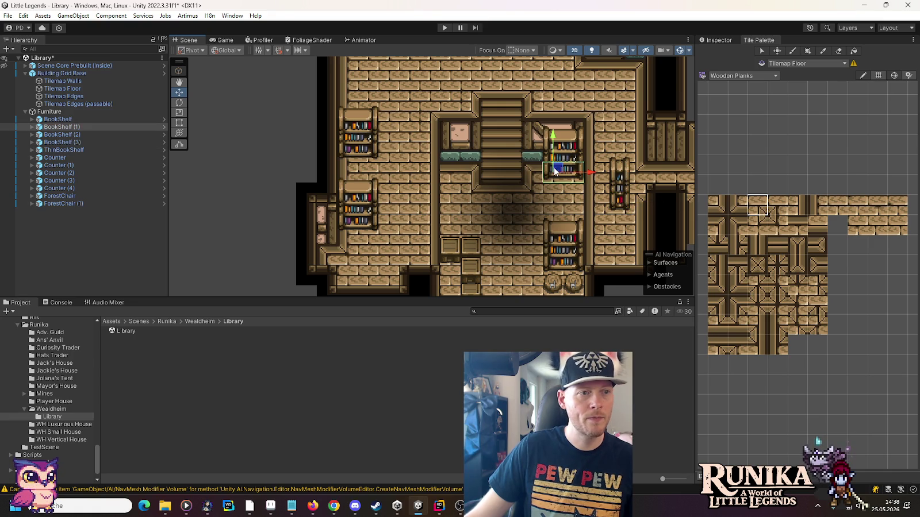
- Duplicate the lower bookshelf and place the copy at the upper spot
{"action": "left_click", "coordinate": [60, 118]}
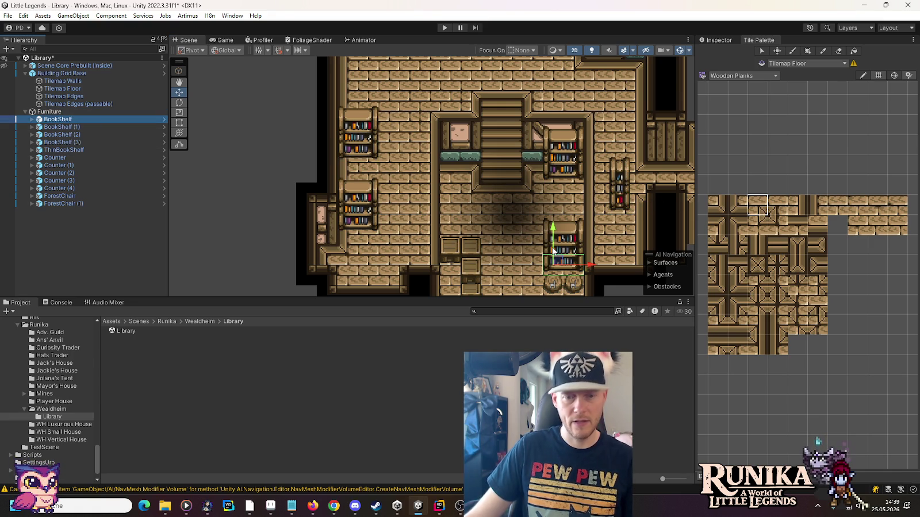
{"action": "key", "text": "ctrl+d"}
{"action": "mouse_move", "coordinate": [553, 250]}
{"action": "left_mouse_down"}
{"action": "mouse_move", "coordinate": [459, 183]}
{"action": "mouse_move", "coordinate": [455, 165]}
{"action": "mouse_move", "coordinate": [511, 138]}
{"action": "mouse_move", "coordinate": [619, 110]}
{"action": "left_mouse_up"}
{"action": "left_click_drag", "start_coordinate": [619, 193], "coordinate": [424, 169]}
{"action": "mouse_move", "coordinate": [492, 228]}
{"action": "left_mouse_down"}
{"action": "mouse_move", "coordinate": [489, 195]}
{"action": "mouse_move", "coordinate": [448, 205]}
{"action": "left_mouse_up"}
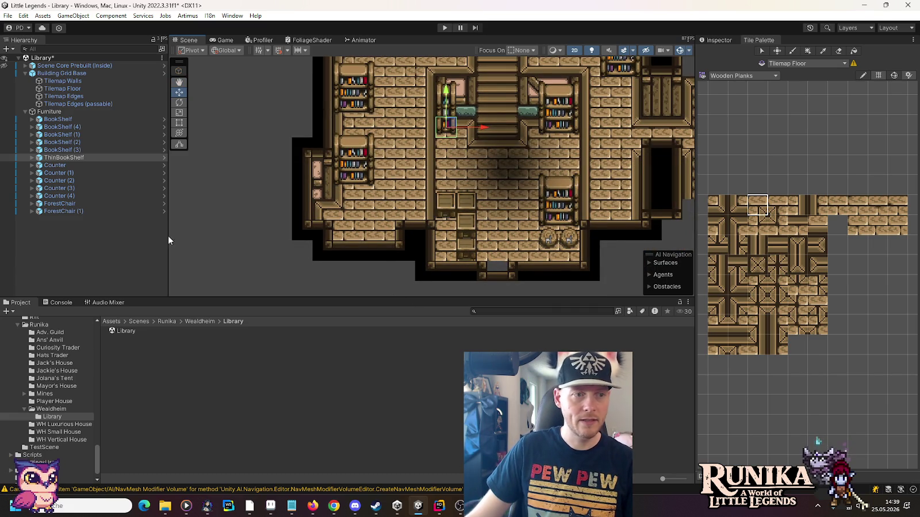
- Move the whole column of counters up
{"action": "left_click", "coordinate": [72, 166]}
{"action": "left_click", "coordinate": [76, 196], "text": "shift"}
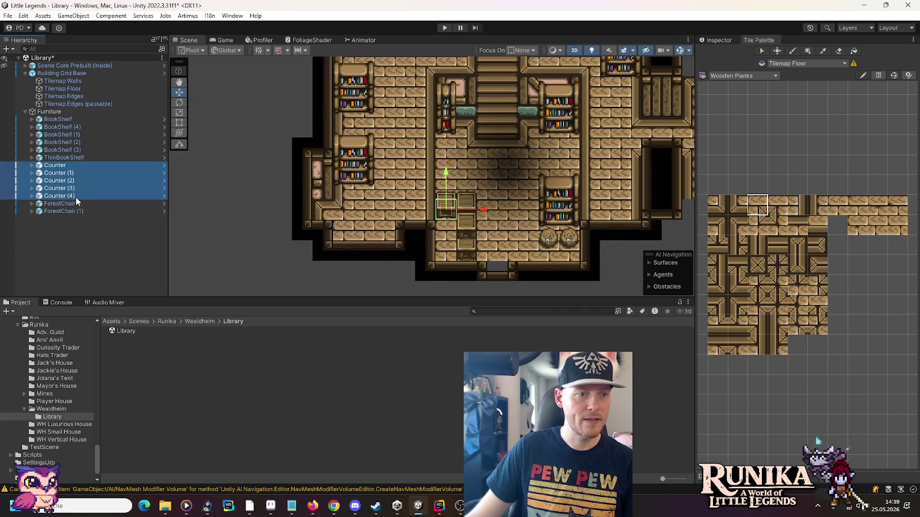
{"action": "left_click_drag", "start_coordinate": [467, 233], "coordinate": [467, 203]}
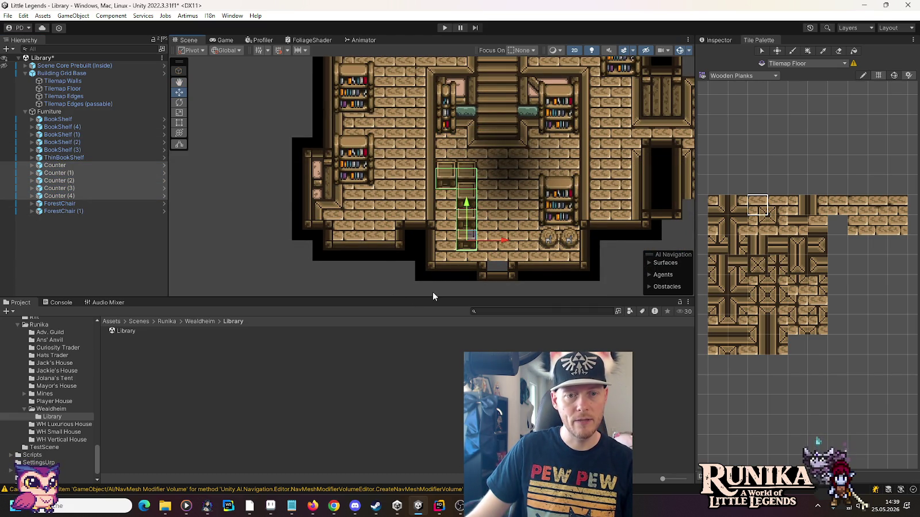
{"action": "left_click", "coordinate": [432, 292]}
- Duplicate the bottom counter into a sixth one and realign all six counters slightly lower
{"action": "left_click", "coordinate": [463, 237]}
{"action": "key", "text": "ctrl+d"}
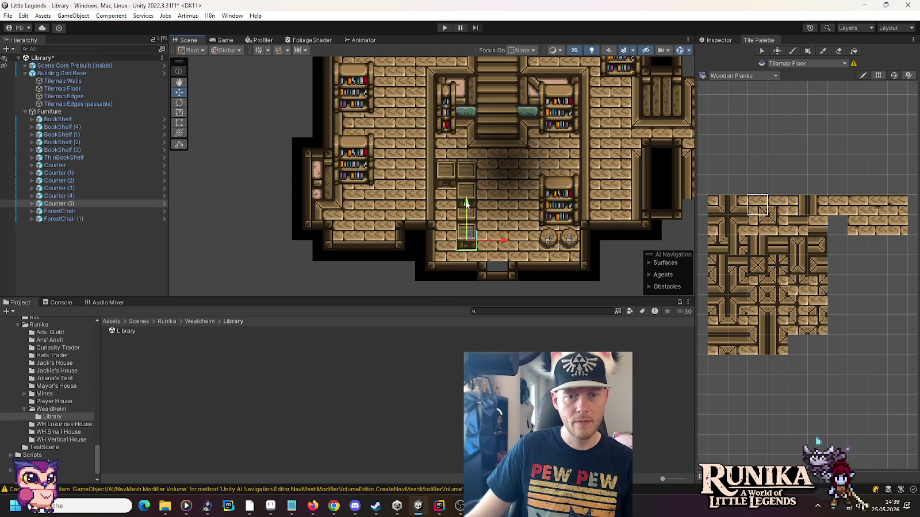
{"action": "mouse_move", "coordinate": [468, 219]}
{"action": "left_mouse_down"}
{"action": "mouse_move", "coordinate": [470, 228]}
{"action": "mouse_move", "coordinate": [470, 219]}
{"action": "left_mouse_up"}
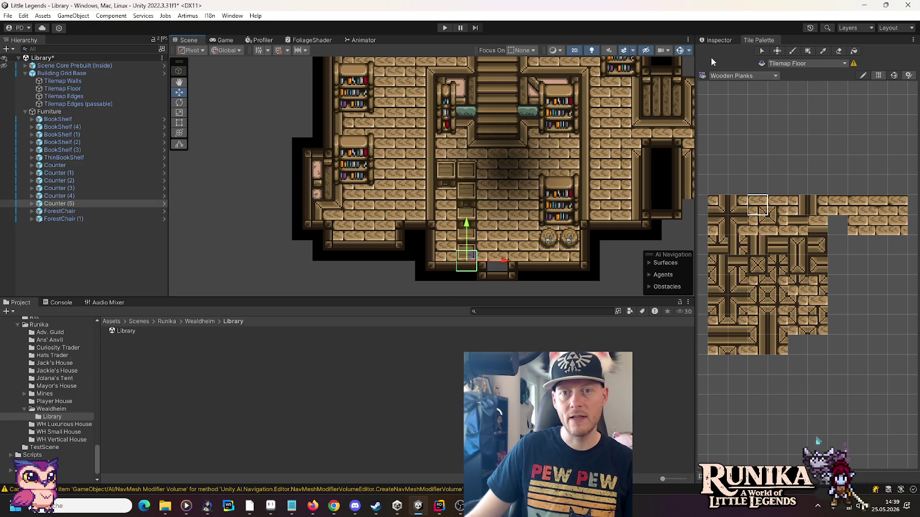
{"action": "left_click", "coordinate": [708, 40]}
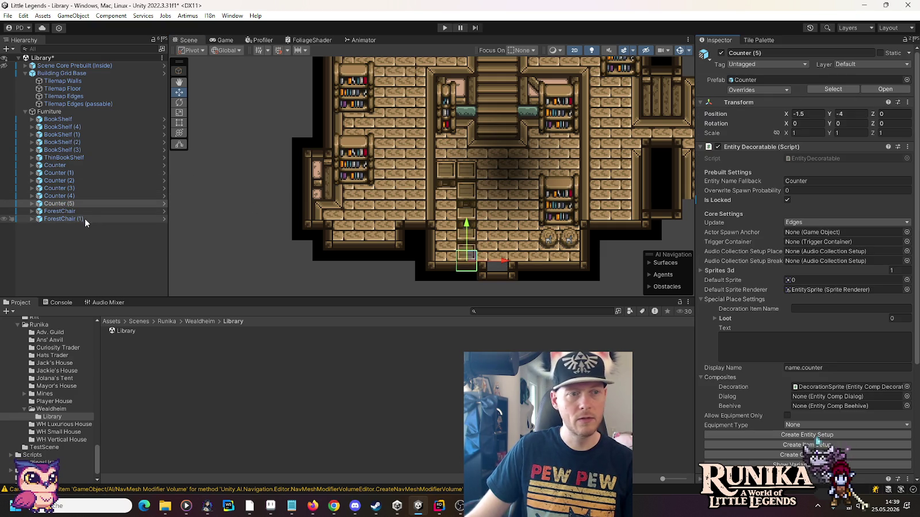
{"action": "left_click", "coordinate": [80, 197]}
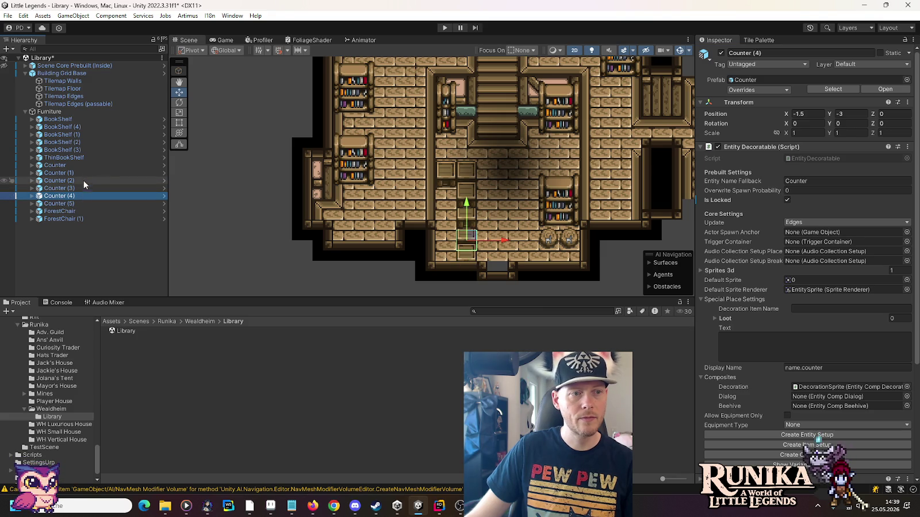
{"action": "left_click", "coordinate": [75, 165]}
{"action": "left_click", "coordinate": [75, 203], "text": "shift"}
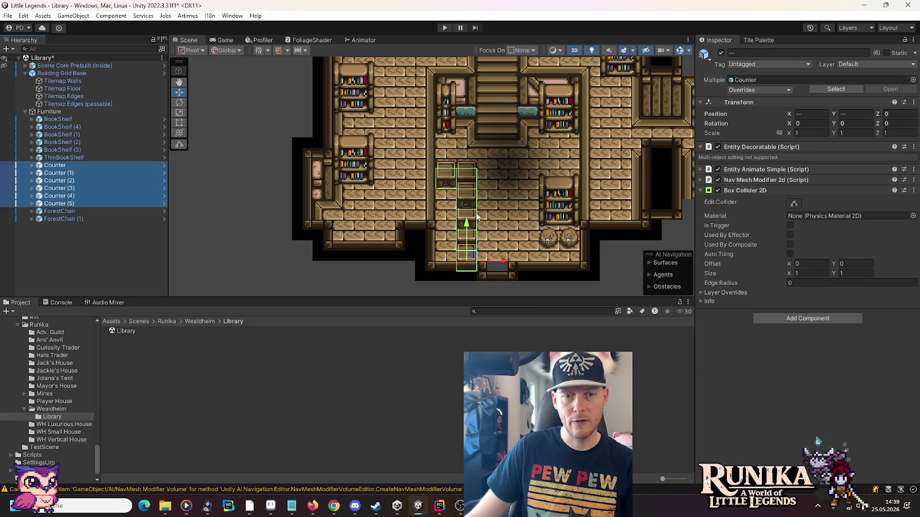
{"action": "left_click_drag", "start_coordinate": [467, 227], "coordinate": [466, 230]}
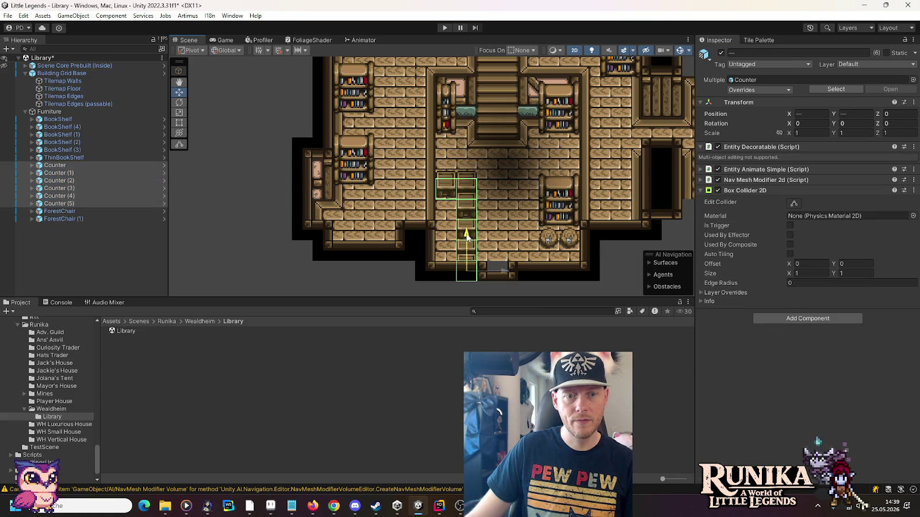
{"action": "left_click", "coordinate": [343, 278]}
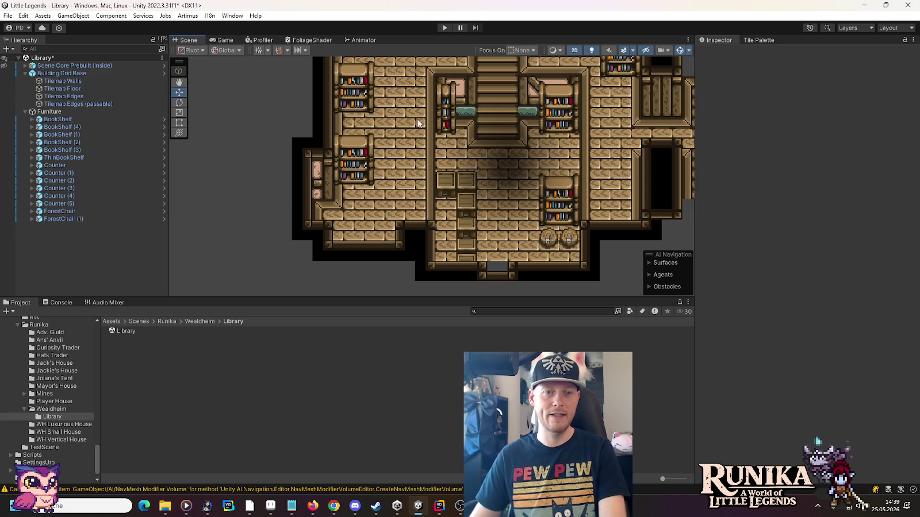
- Pan down to the chairs and select the left ForestChair
{"action": "scroll", "coordinate": [417, 225], "scroll_direction": "up", "scroll_amount": 2}
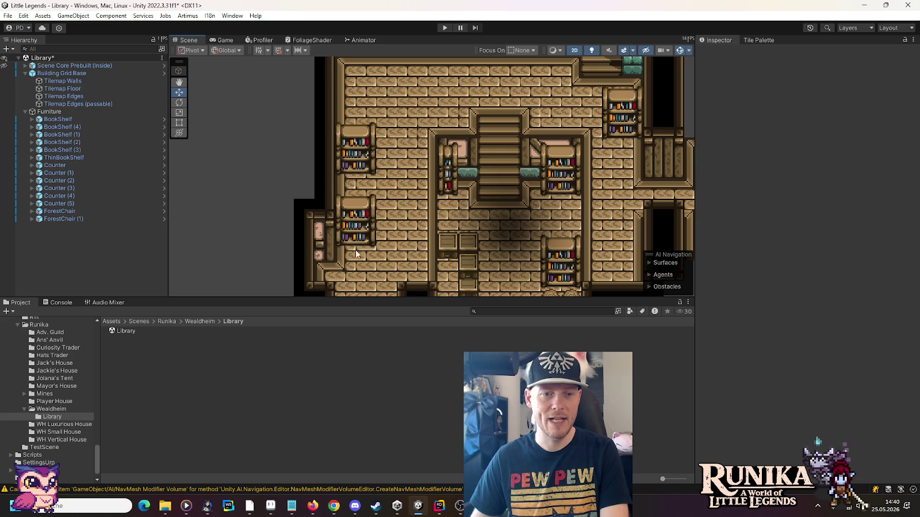
{"action": "left_click_drag", "start_coordinate": [540, 263], "coordinate": [529, 216]}
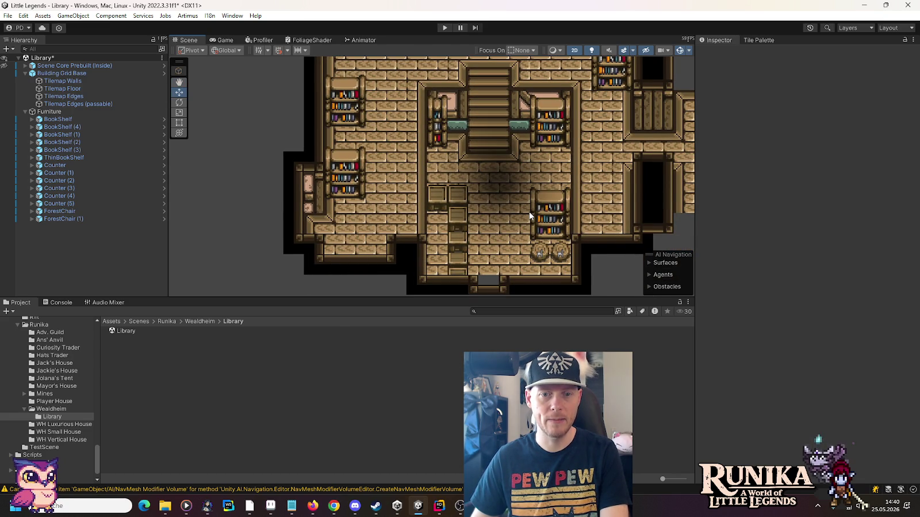
{"action": "left_click_drag", "start_coordinate": [533, 275], "coordinate": [525, 227]}
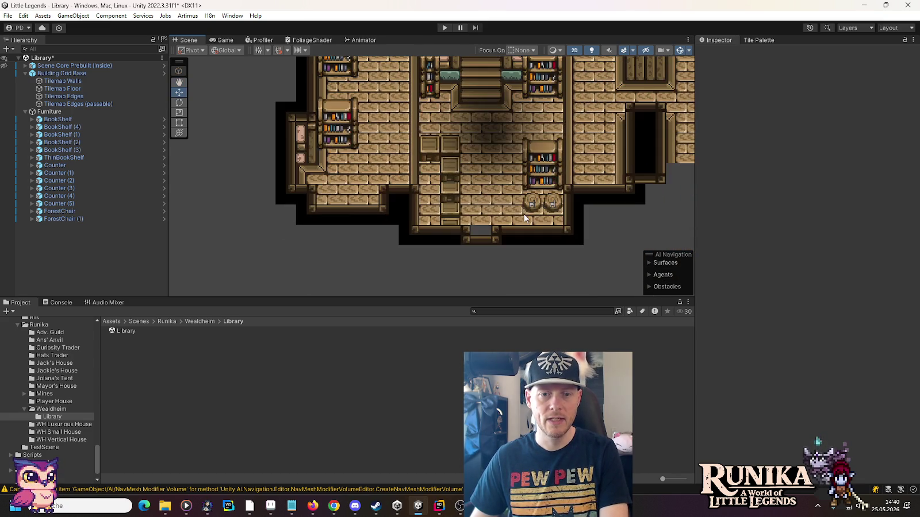
{"action": "left_click", "coordinate": [535, 210]}
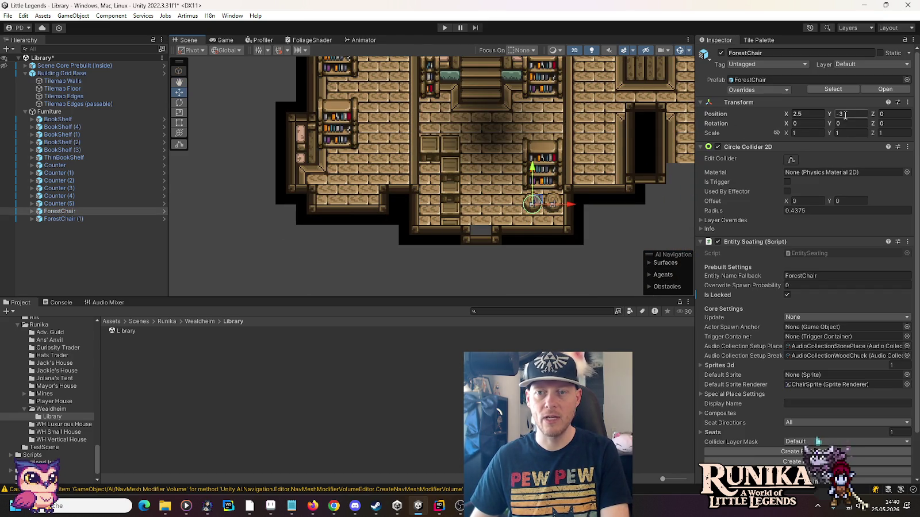
- Nudge the bookshelf above the chairs up and stack a duplicate one tile above it
{"action": "left_click", "coordinate": [553, 159]}
{"action": "left_click_drag", "start_coordinate": [534, 139], "coordinate": [534, 131]}
{"action": "left_click", "coordinate": [532, 201]}
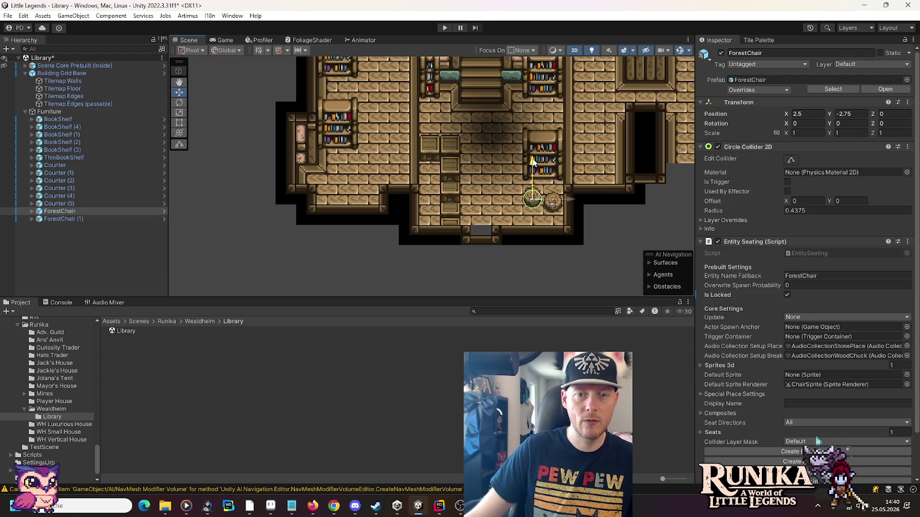
{"action": "left_click", "coordinate": [552, 200]}
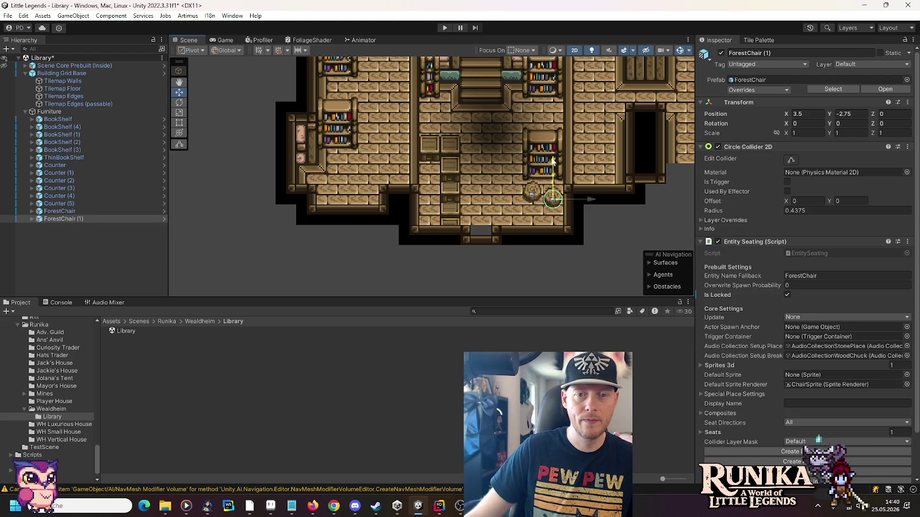
{"action": "left_click", "coordinate": [609, 215]}
{"action": "left_click_drag", "start_coordinate": [609, 215], "coordinate": [572, 251]}
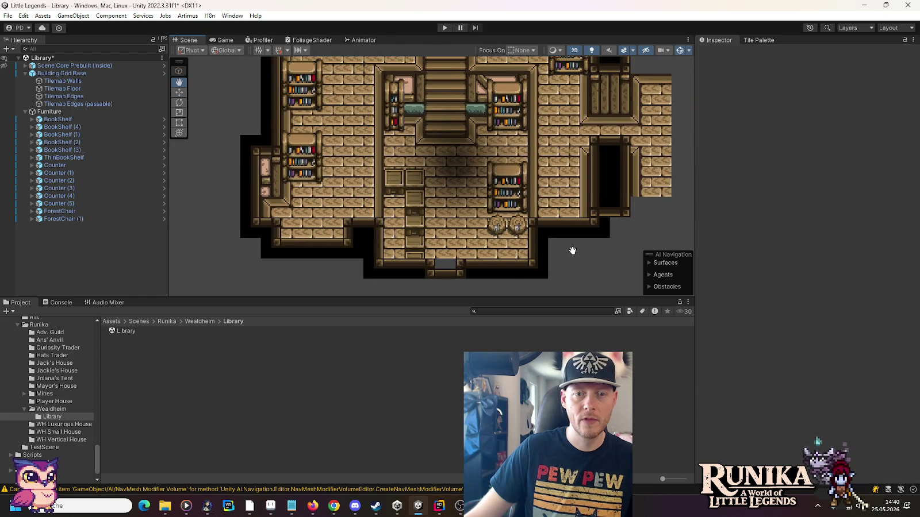
{"action": "left_click", "coordinate": [503, 175]}
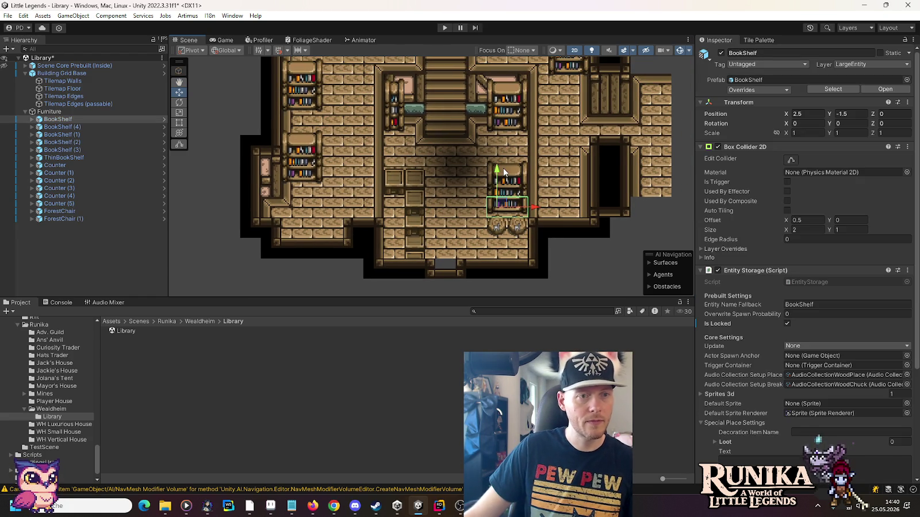
{"action": "key", "text": "ctrl+d"}
{"action": "left_click_drag", "start_coordinate": [498, 171], "coordinate": [501, 159]}
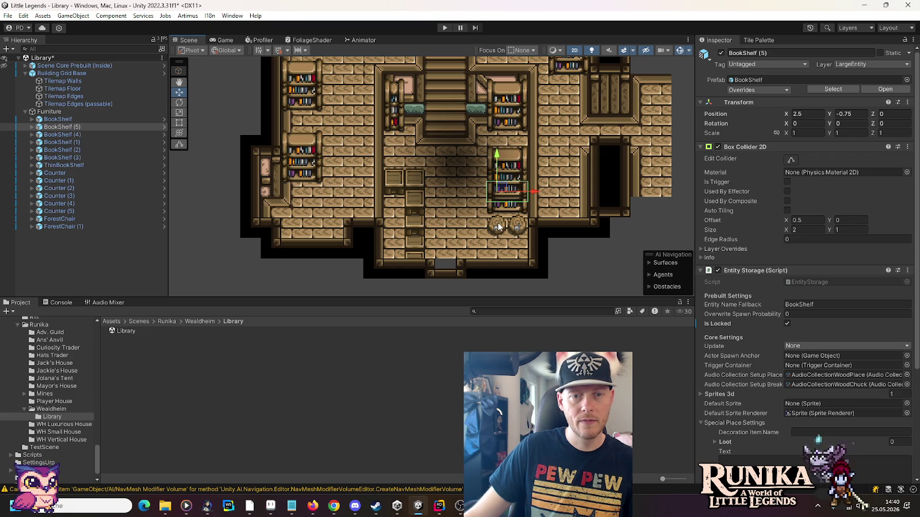
- Try a duplicated ForestChair up by the shelves, then delete the copy
{"action": "left_click", "coordinate": [499, 227]}
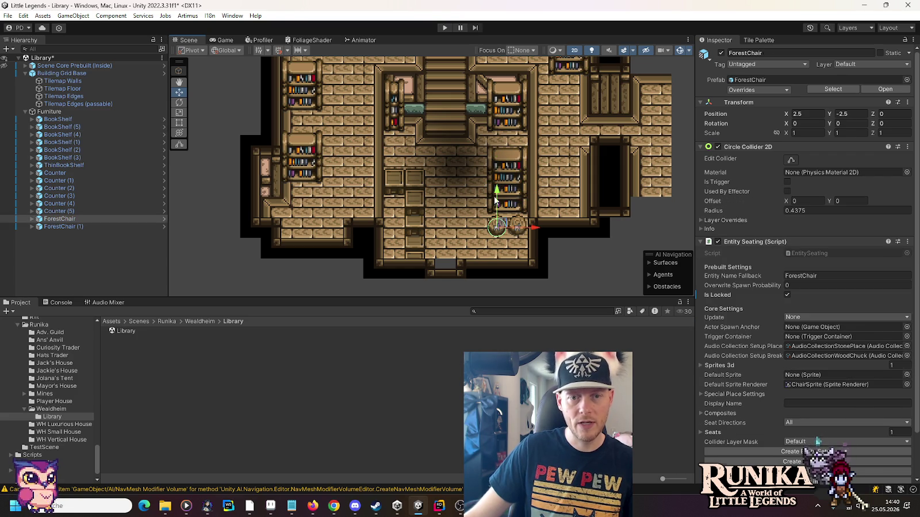
{"action": "key", "text": "ctrl+d"}
{"action": "left_click_drag", "start_coordinate": [497, 191], "coordinate": [495, 139]}
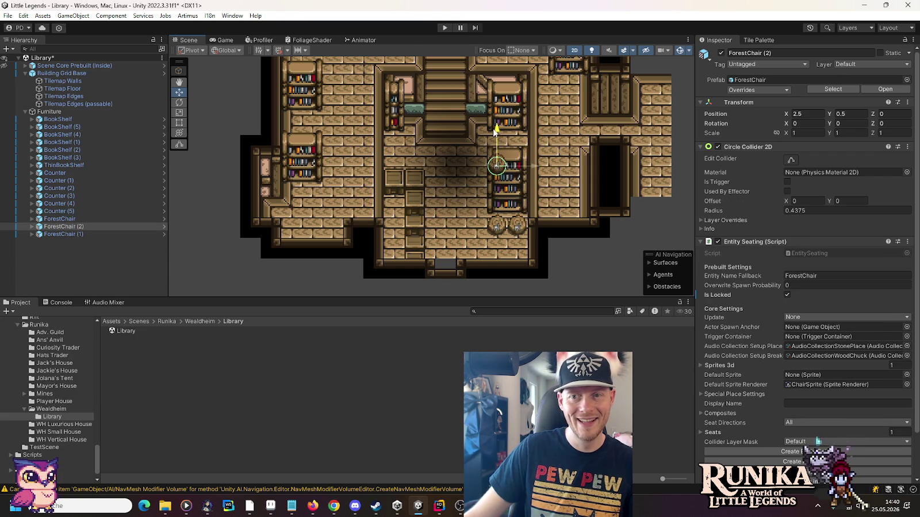
{"action": "left_click", "coordinate": [515, 228]}
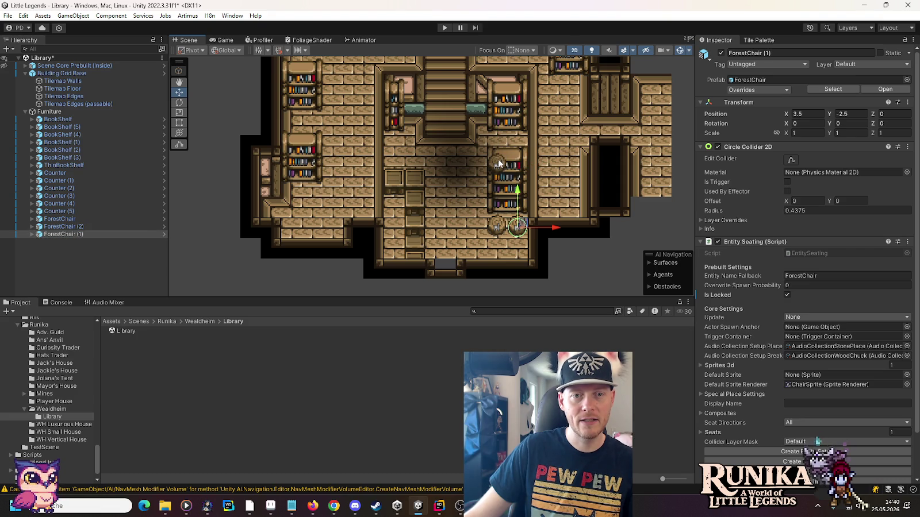
{"action": "left_click", "coordinate": [499, 164]}
{"action": "left_click_drag", "start_coordinate": [498, 134], "coordinate": [499, 110]}
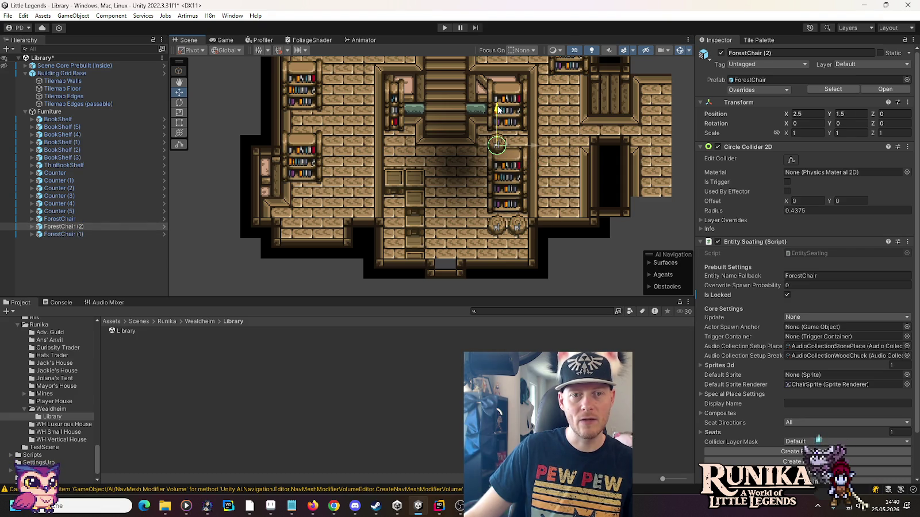
{"action": "key", "text": "Delete"}
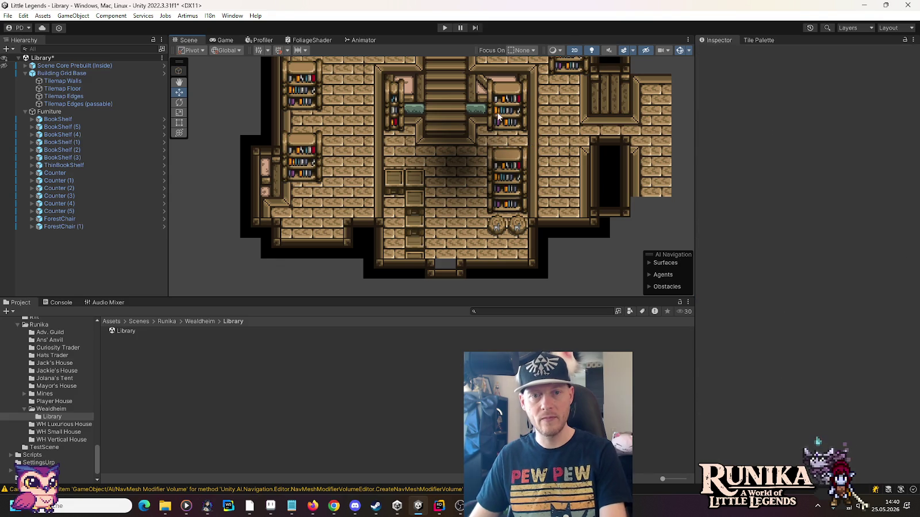
{"action": "left_click", "coordinate": [509, 172]}
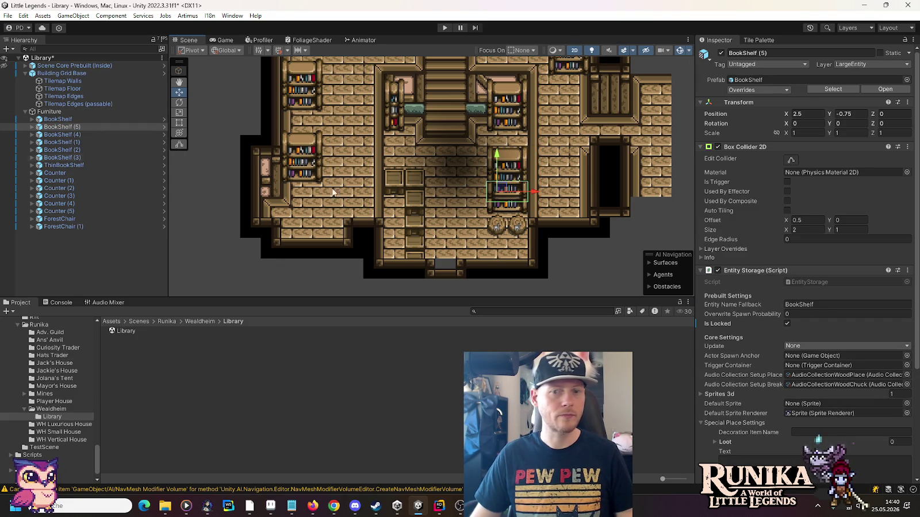
- Select BookShelf (5)'s Sprite child and update sorting order for all 18 Sprite3d instances
{"action": "scroll", "coordinate": [742, 309], "scroll_direction": "down", "scroll_amount": 5}
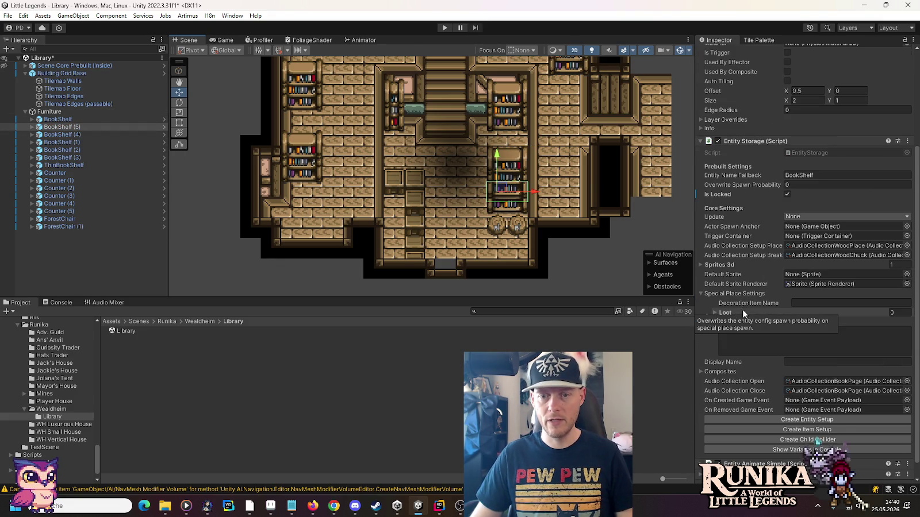
{"action": "left_click", "coordinate": [33, 129]}
{"action": "left_click", "coordinate": [33, 126]}
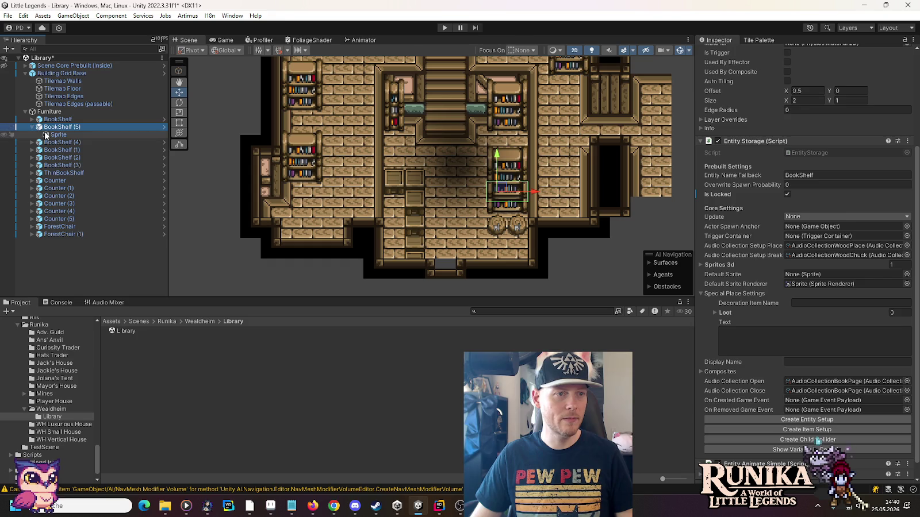
{"action": "left_click", "coordinate": [58, 135]}
{"action": "left_click", "coordinate": [756, 382]}
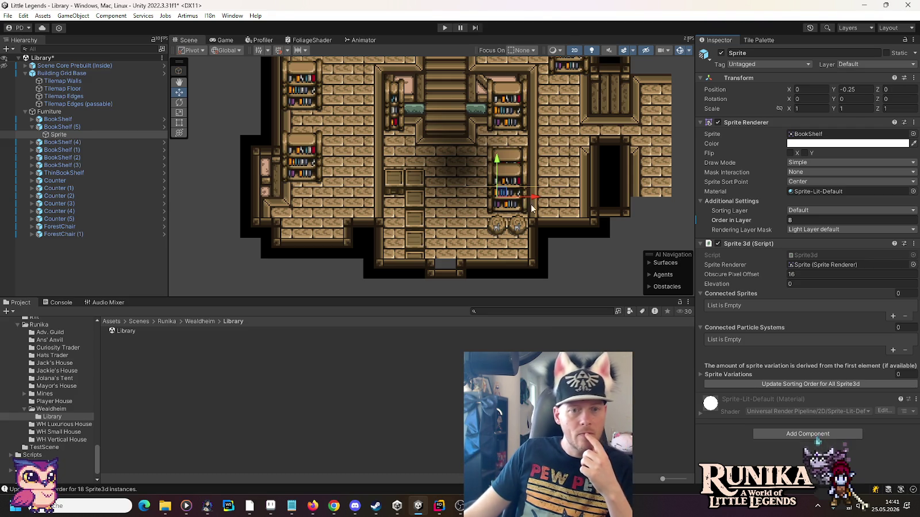
{"action": "left_click_drag", "start_coordinate": [472, 223], "coordinate": [523, 223]}
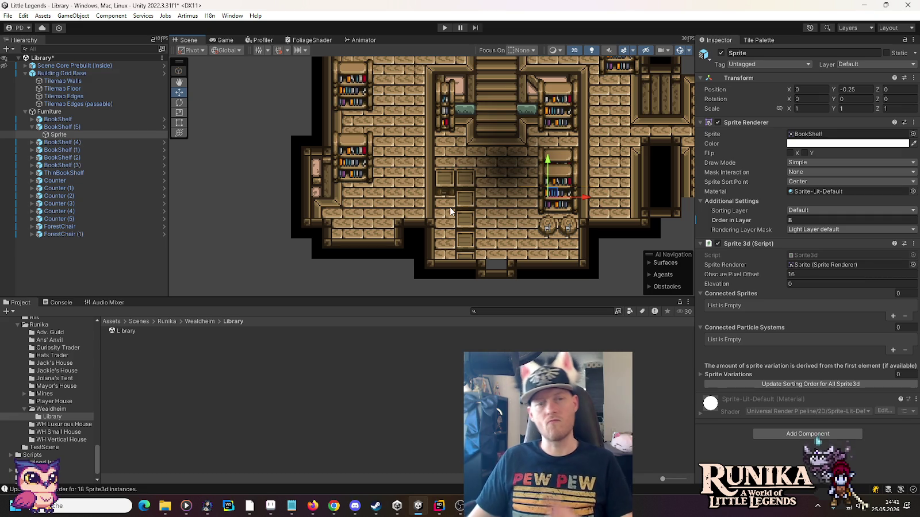
{"action": "left_click", "coordinate": [363, 171]}
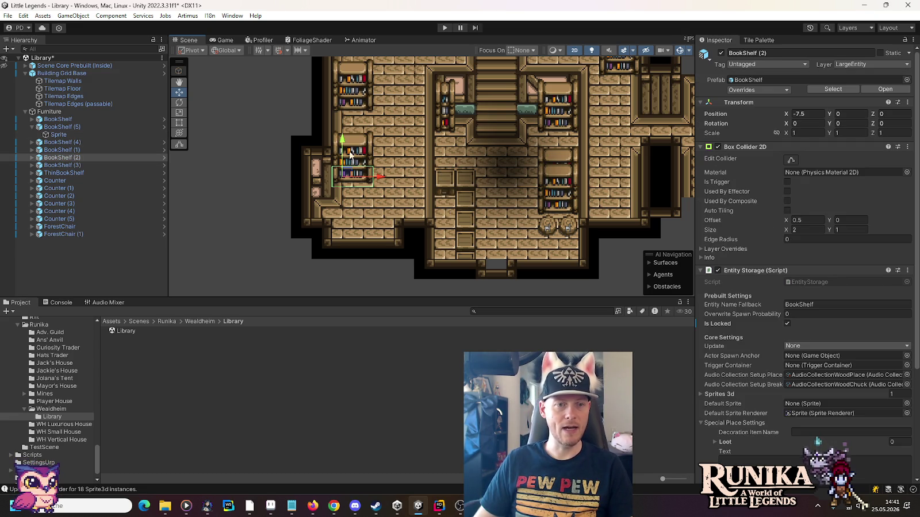
- Raise BookShelf (2) a quarter unit and place two ForestChair copies below it
{"action": "left_click_drag", "start_coordinate": [342, 143], "coordinate": [342, 130]}
{"action": "left_click", "coordinate": [543, 227]}
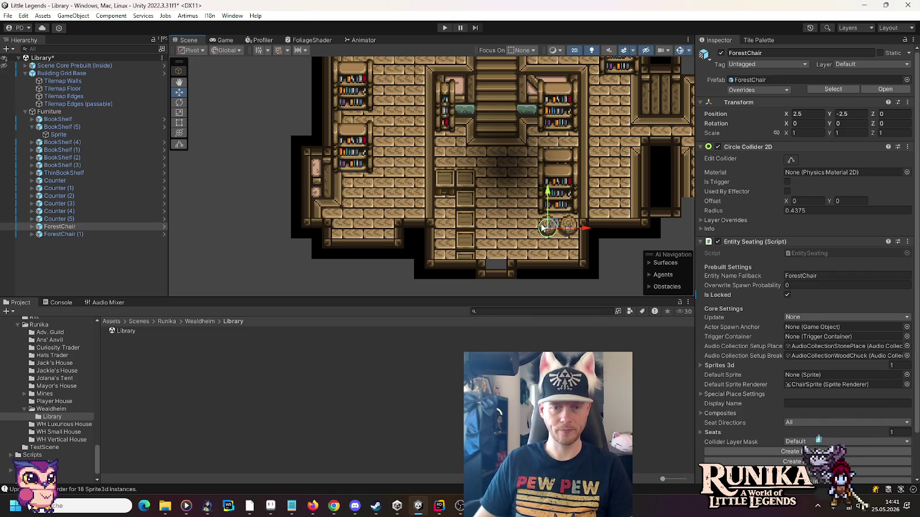
{"action": "key", "text": "ctrl+d"}
{"action": "mouse_move", "coordinate": [543, 228]}
{"action": "left_mouse_down"}
{"action": "mouse_move", "coordinate": [347, 186]}
{"action": "mouse_move", "coordinate": [397, 188]}
{"action": "left_mouse_up"}
{"action": "key", "text": "ctrl+d"}
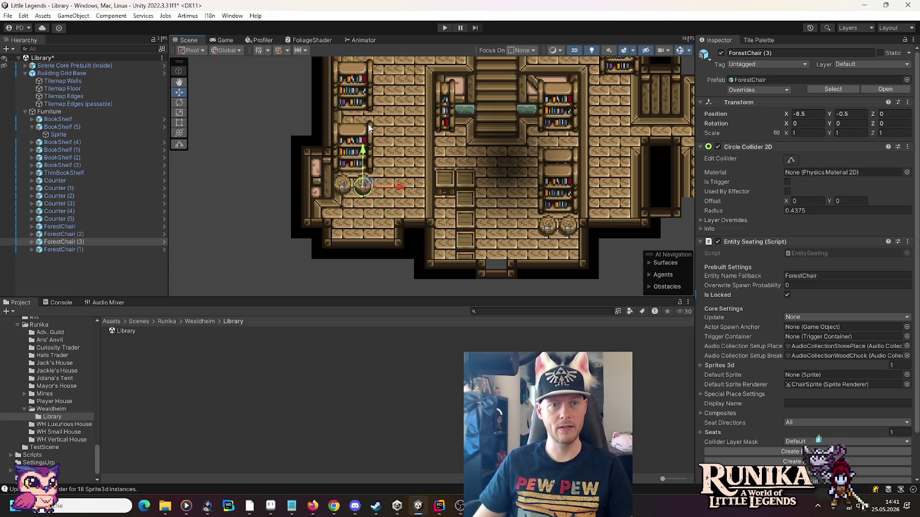
- Stack a BookShelf (2) copy above it and move BookShelf (3) up toward the top wall
{"action": "left_click_drag", "start_coordinate": [368, 128], "coordinate": [368, 173]}
{"action": "left_click", "coordinate": [347, 173]}
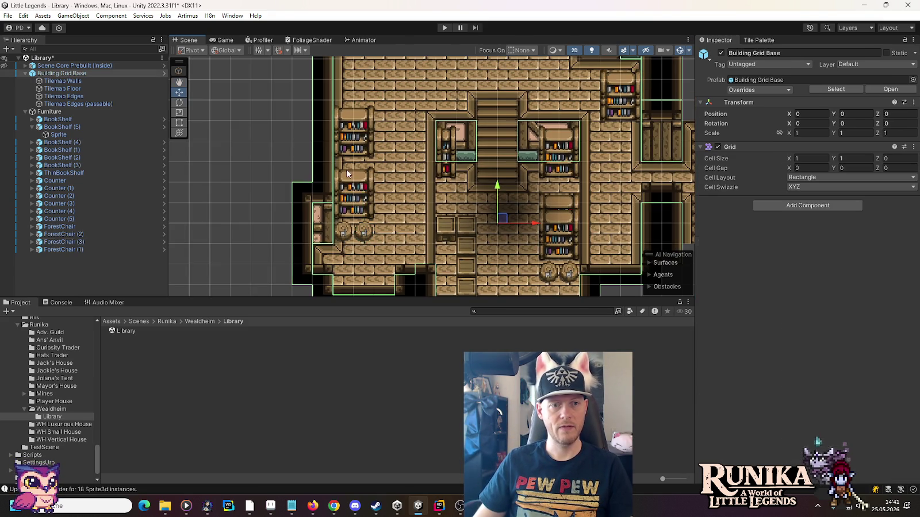
{"action": "left_click", "coordinate": [352, 187]}
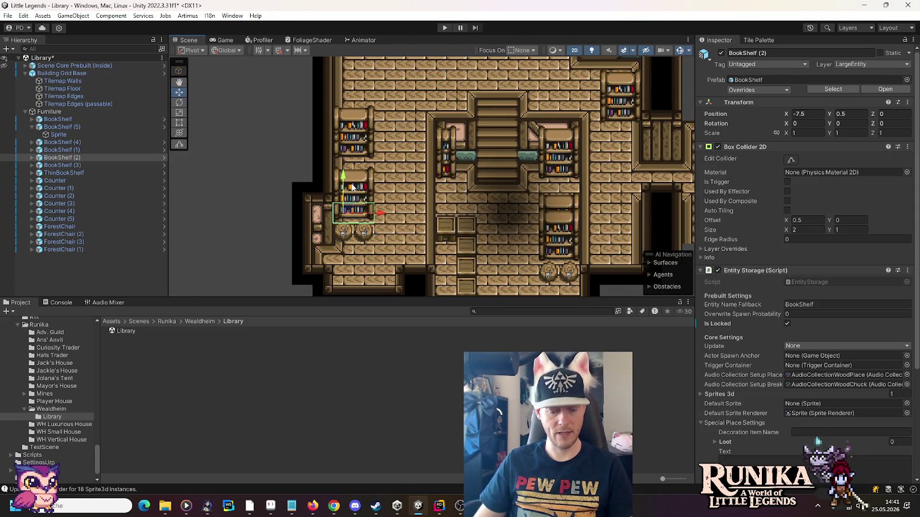
{"action": "key", "text": "ctrl+d"}
{"action": "left_click_drag", "start_coordinate": [349, 183], "coordinate": [346, 168]}
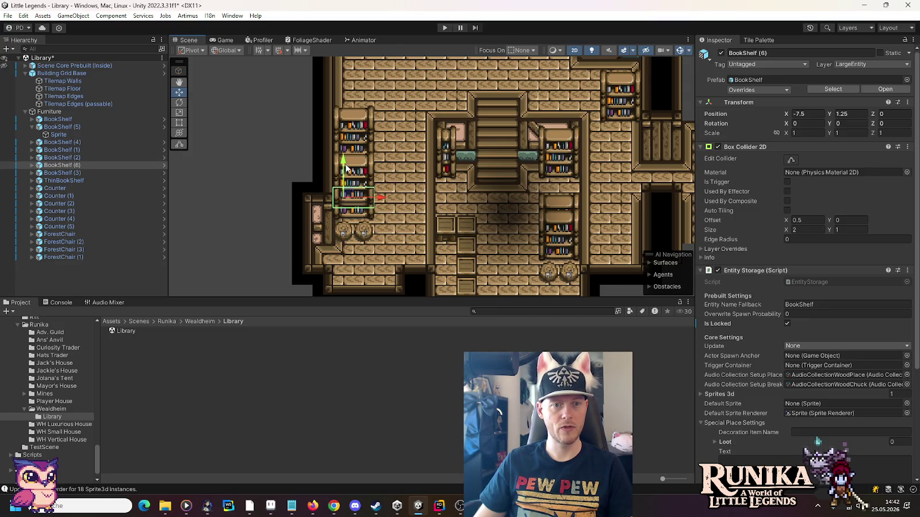
{"action": "left_click", "coordinate": [360, 132]}
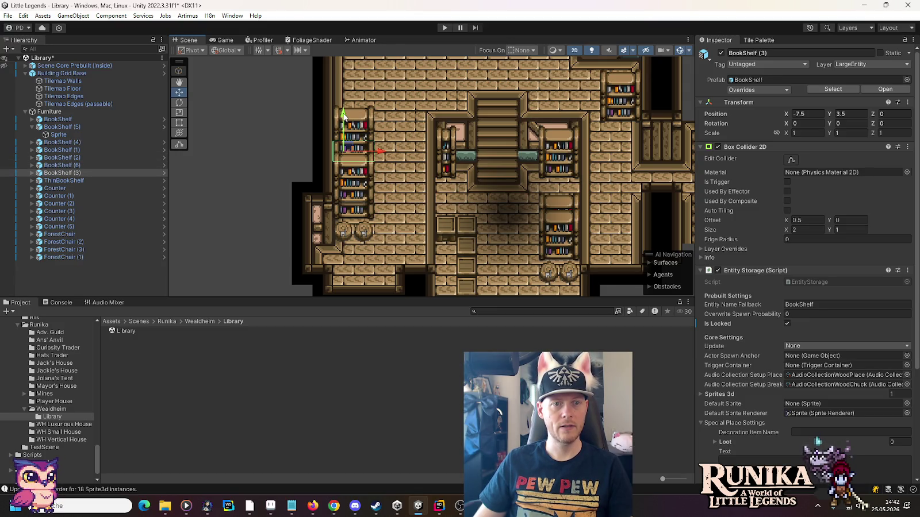
{"action": "left_click_drag", "start_coordinate": [400, 112], "coordinate": [405, 180]}
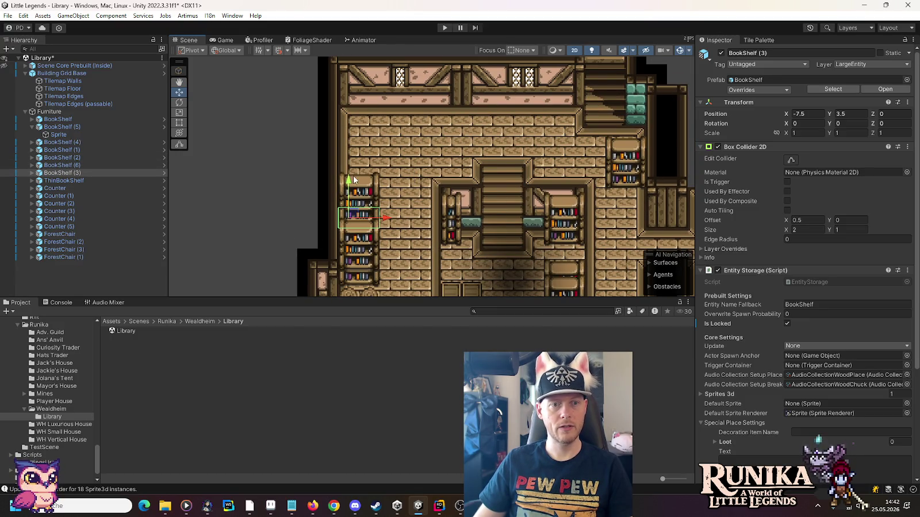
{"action": "left_click_drag", "start_coordinate": [349, 179], "coordinate": [348, 159]}
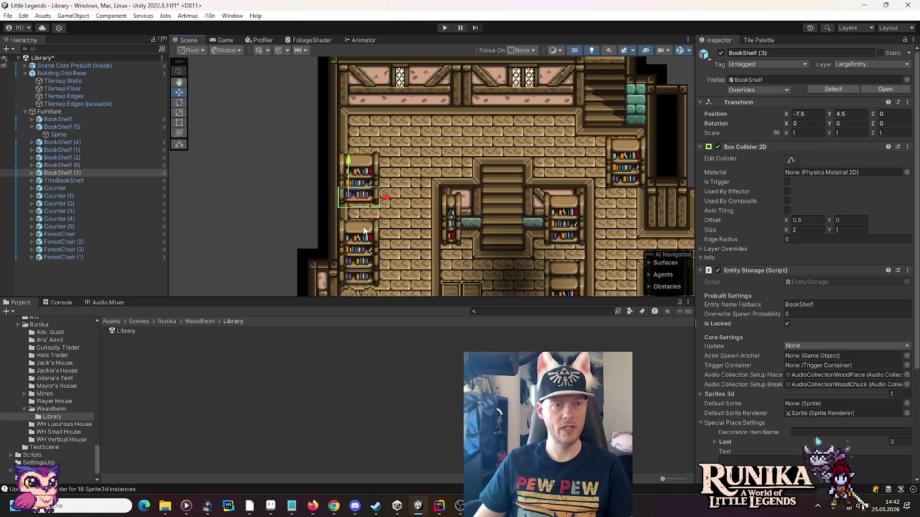
- Refresh Sprite3d sorting order and move BookShelf (4) from the stairs onto the left wall
{"action": "left_click", "coordinate": [69, 133]}
{"action": "left_click", "coordinate": [770, 383]}
{"action": "left_click_drag", "start_coordinate": [499, 238], "coordinate": [487, 163]}
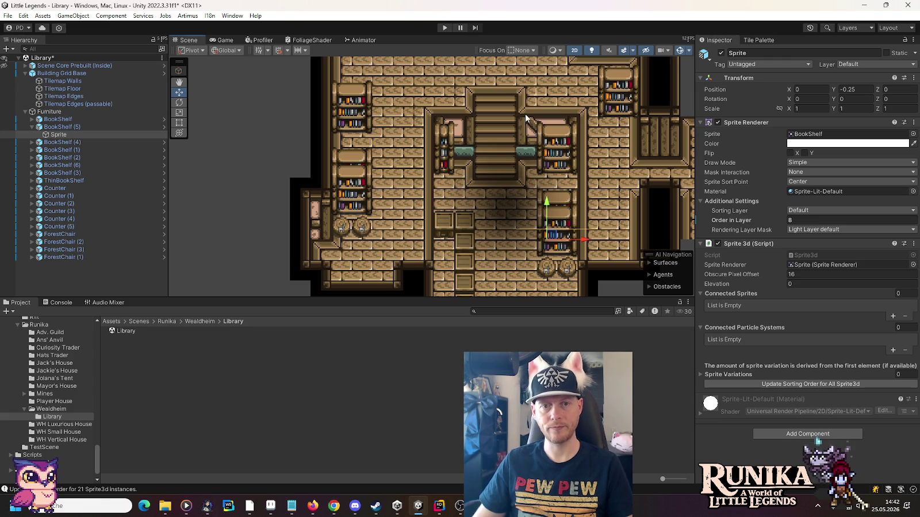
{"action": "left_click_drag", "start_coordinate": [525, 118], "coordinate": [519, 150]}
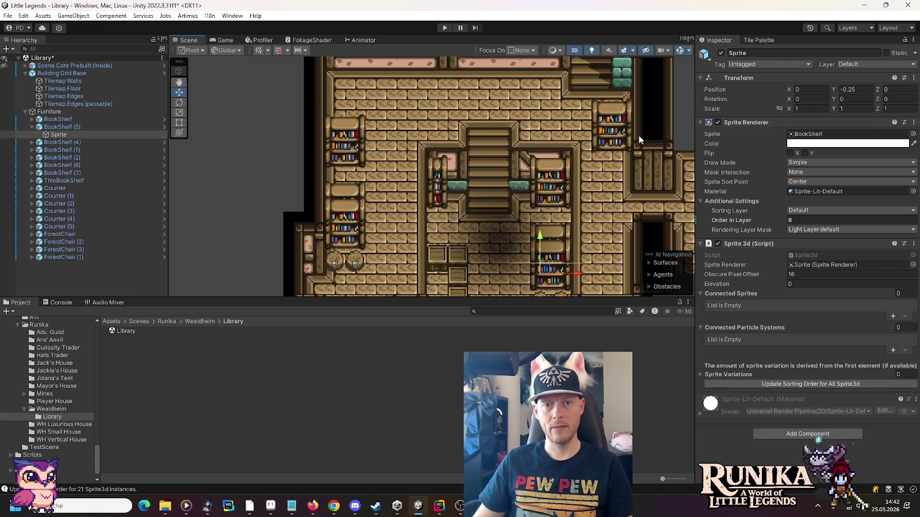
{"action": "left_click", "coordinate": [606, 136]}
{"action": "left_click_drag", "start_coordinate": [607, 137], "coordinate": [342, 143]}
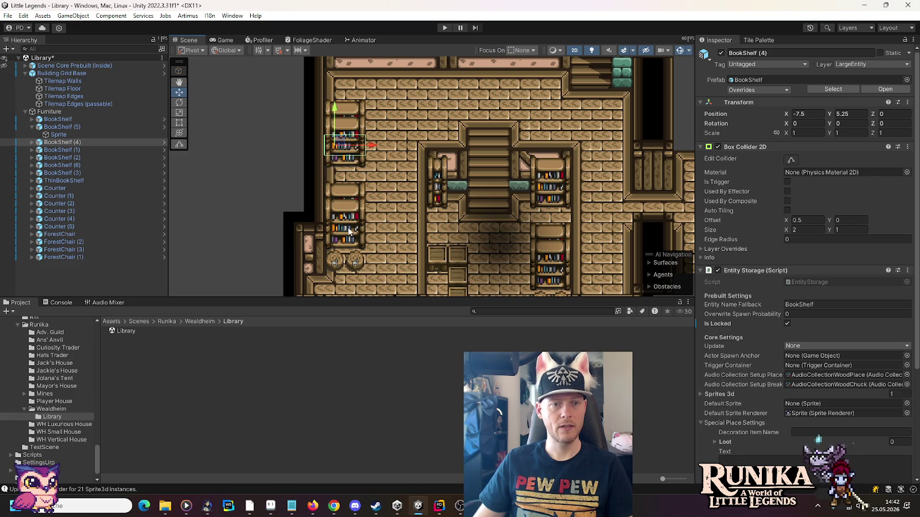
- Duplicate BookShelf (3) into the top-left corner and copy BookShelf (7) along the top wall
{"action": "left_click", "coordinate": [348, 164]}
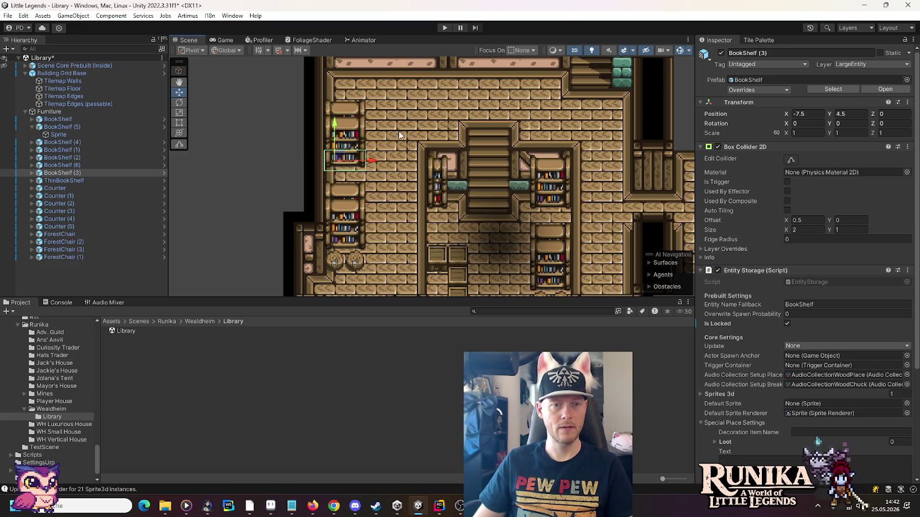
{"action": "left_click_drag", "start_coordinate": [399, 136], "coordinate": [410, 208]}
{"action": "key", "text": "ctrl+d"}
{"action": "left_click_drag", "start_coordinate": [351, 193], "coordinate": [351, 112]}
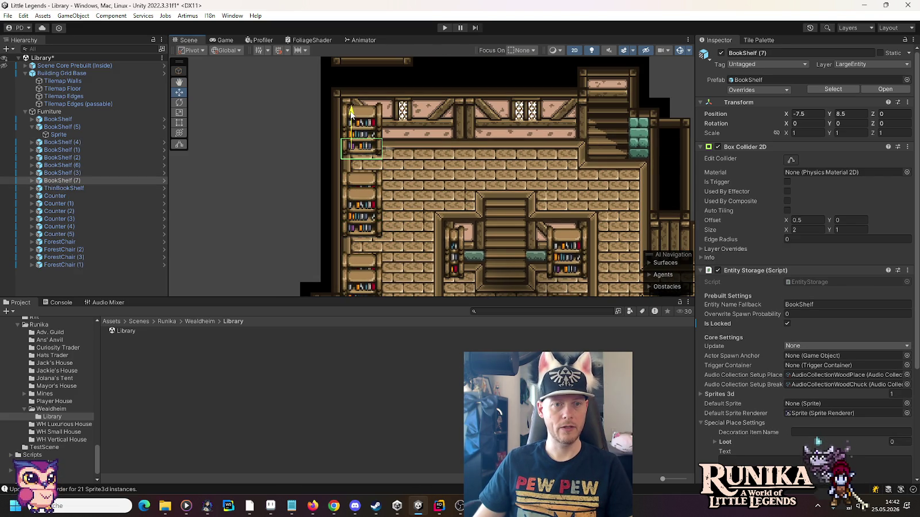
{"action": "mouse_move", "coordinate": [290, 230]}
{"action": "left_mouse_down"}
{"action": "mouse_move", "coordinate": [292, 151]}
{"action": "mouse_move", "coordinate": [285, 165]}
{"action": "mouse_move", "coordinate": [294, 171]}
{"action": "left_mouse_up"}
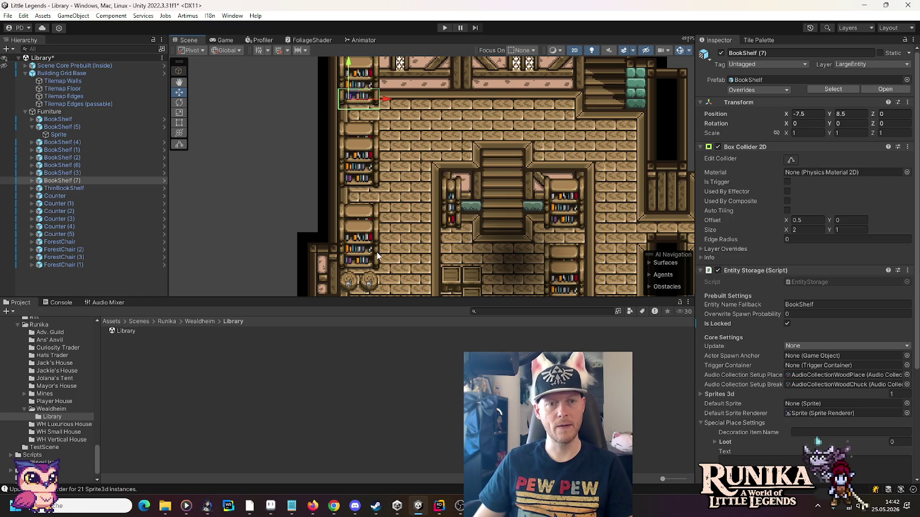
{"action": "mouse_move", "coordinate": [416, 105]}
{"action": "left_mouse_down"}
{"action": "mouse_move", "coordinate": [417, 132]}
{"action": "mouse_move", "coordinate": [426, 127]}
{"action": "left_mouse_up"}
{"action": "key", "text": "ctrl+d"}
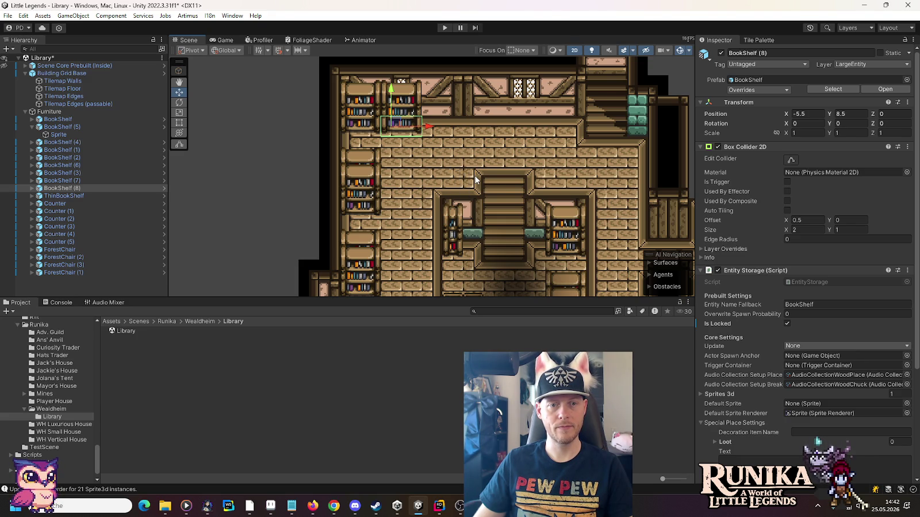
{"action": "scroll", "coordinate": [464, 179], "scroll_direction": "up", "scroll_amount": 3}
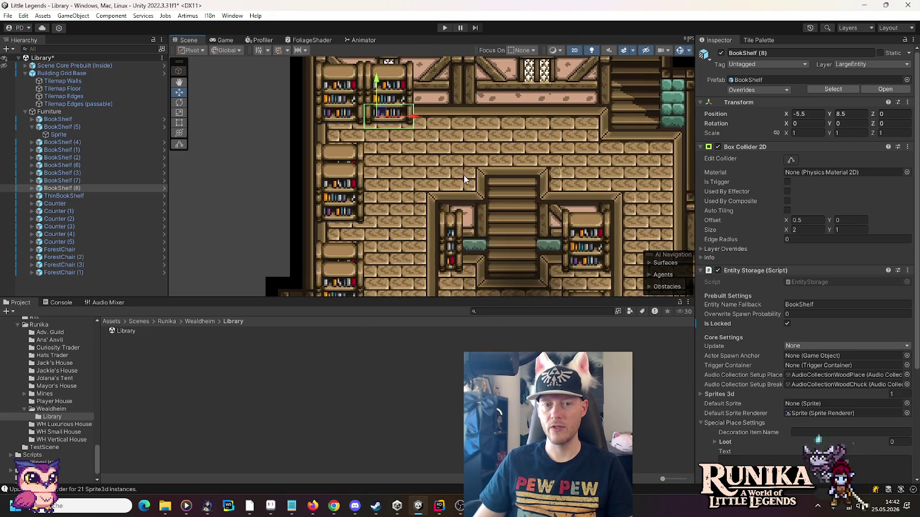
{"action": "scroll", "coordinate": [464, 175], "scroll_direction": "up", "scroll_amount": 2}
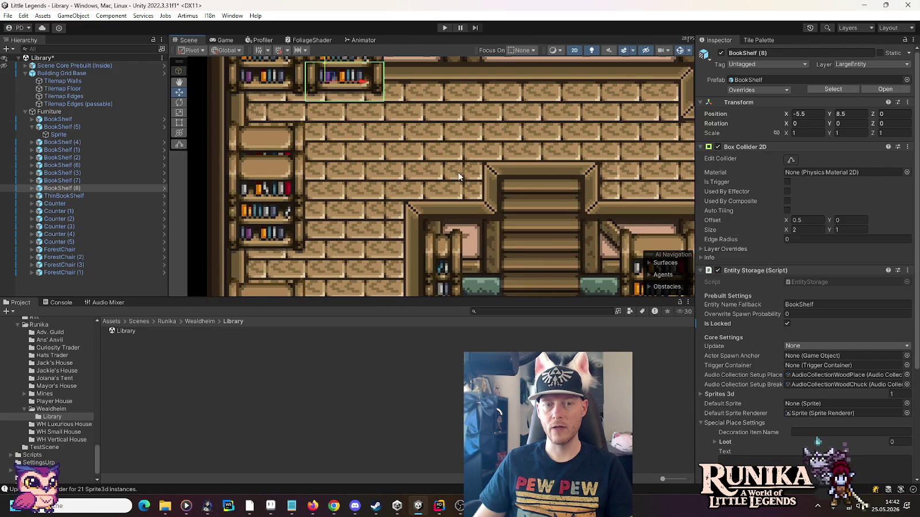
- Target the floor tilemap and pick the plain and diagonal-corner wooden plank tiles
{"action": "left_click", "coordinate": [63, 89]}
{"action": "left_click", "coordinate": [758, 39]}
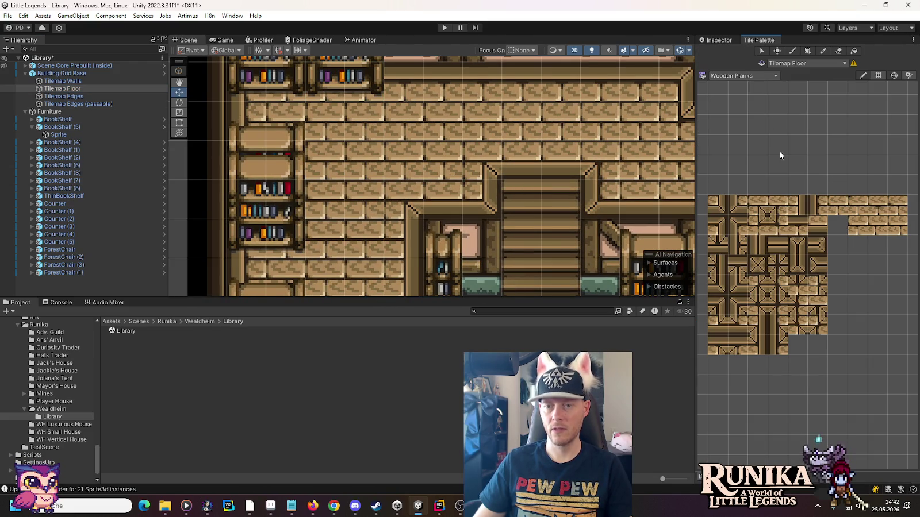
{"action": "left_click", "coordinate": [834, 208]}
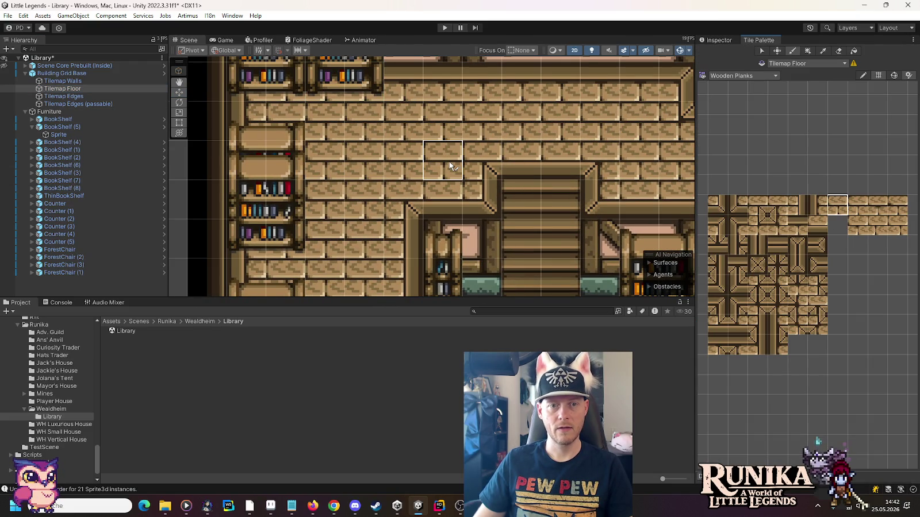
{"action": "left_click", "coordinate": [758, 206]}
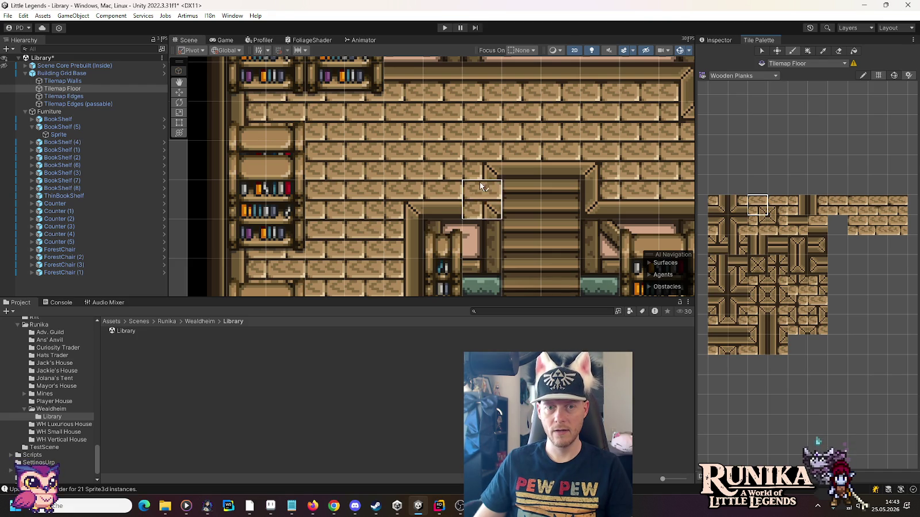
- Look over the right doorway area of the floor, then switch to the Move tool
{"action": "scroll", "coordinate": [410, 175], "scroll_direction": "down", "scroll_amount": 1}
{"action": "scroll", "coordinate": [423, 180], "scroll_direction": "down", "scroll_amount": 5}
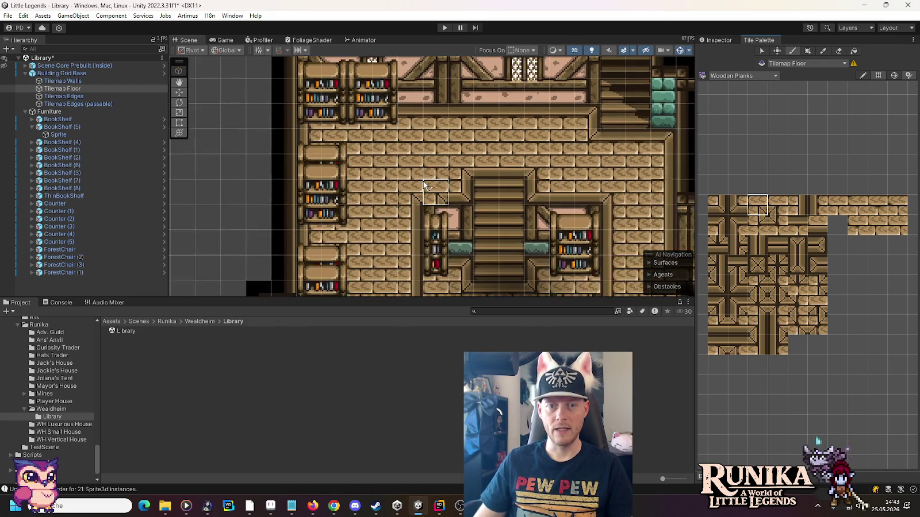
{"action": "scroll", "coordinate": [560, 224], "scroll_direction": "up", "scroll_amount": 8}
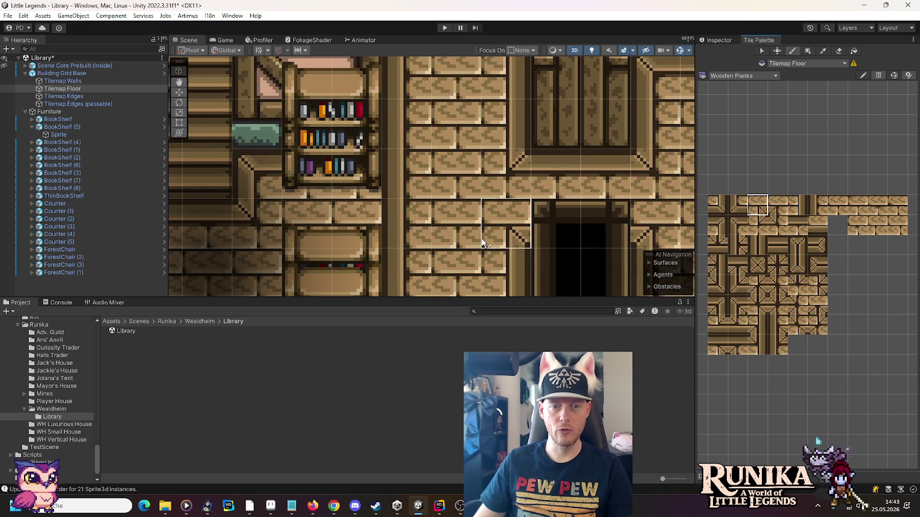
{"action": "scroll", "coordinate": [484, 235], "scroll_direction": "down", "scroll_amount": 2}
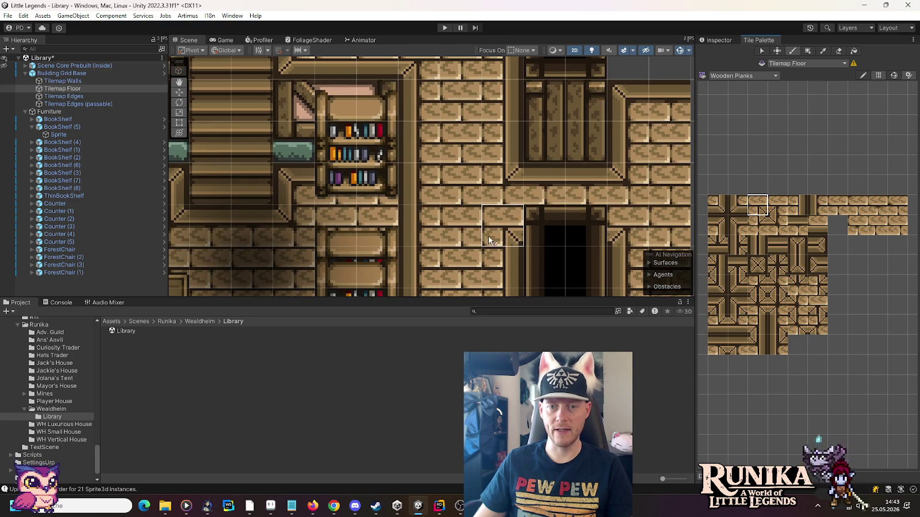
{"action": "mouse_move", "coordinate": [476, 225]}
{"action": "left_mouse_down"}
{"action": "mouse_move", "coordinate": [480, 215]}
{"action": "mouse_move", "coordinate": [451, 184]}
{"action": "left_mouse_up"}
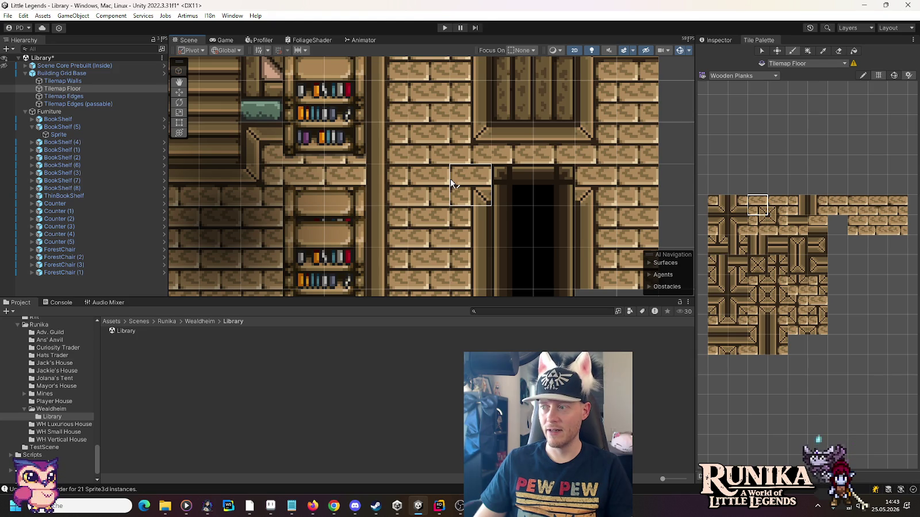
{"action": "scroll", "coordinate": [507, 206], "scroll_direction": "down", "scroll_amount": 8}
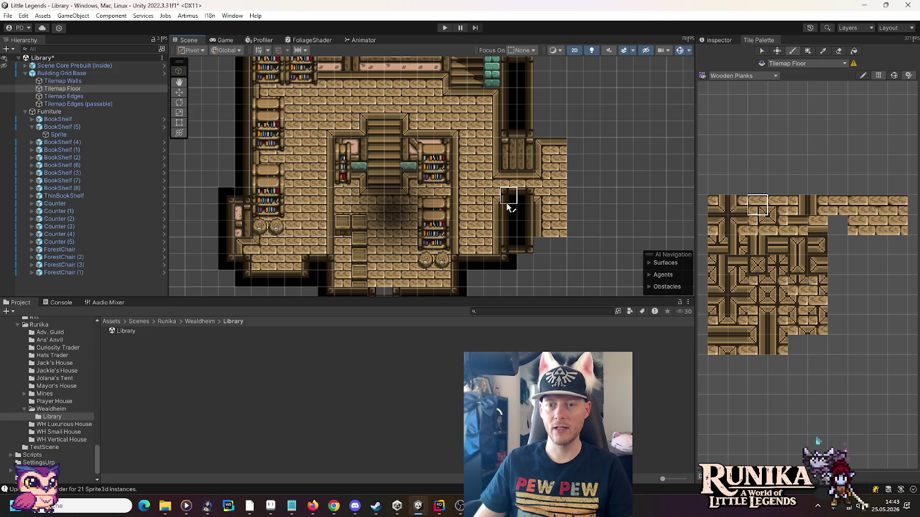
{"action": "scroll", "coordinate": [753, 240], "scroll_direction": "up", "scroll_amount": 5}
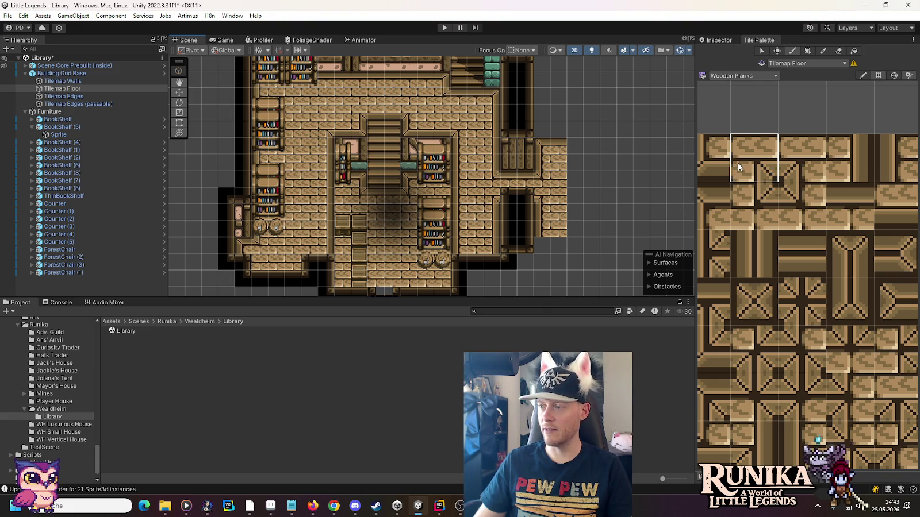
{"action": "scroll", "coordinate": [445, 229], "scroll_direction": "up", "scroll_amount": 3}
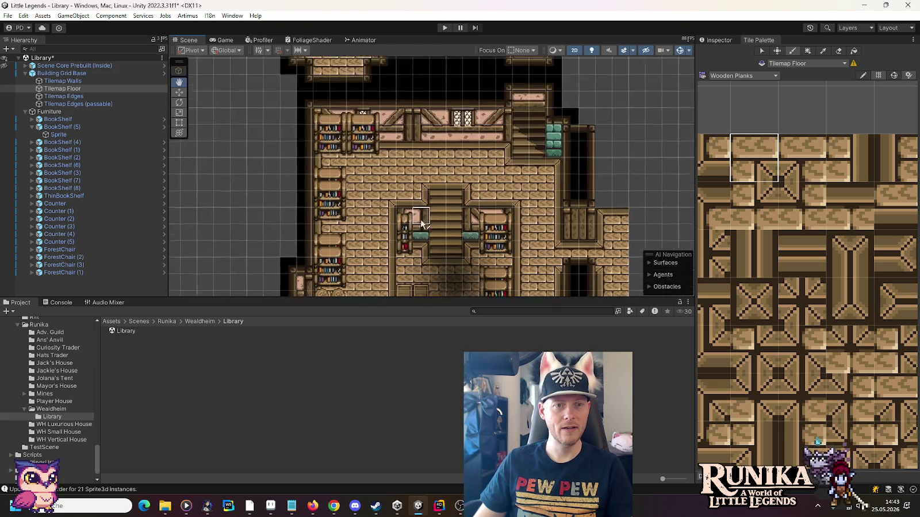
{"action": "scroll", "coordinate": [445, 228], "scroll_direction": "up", "scroll_amount": 4}
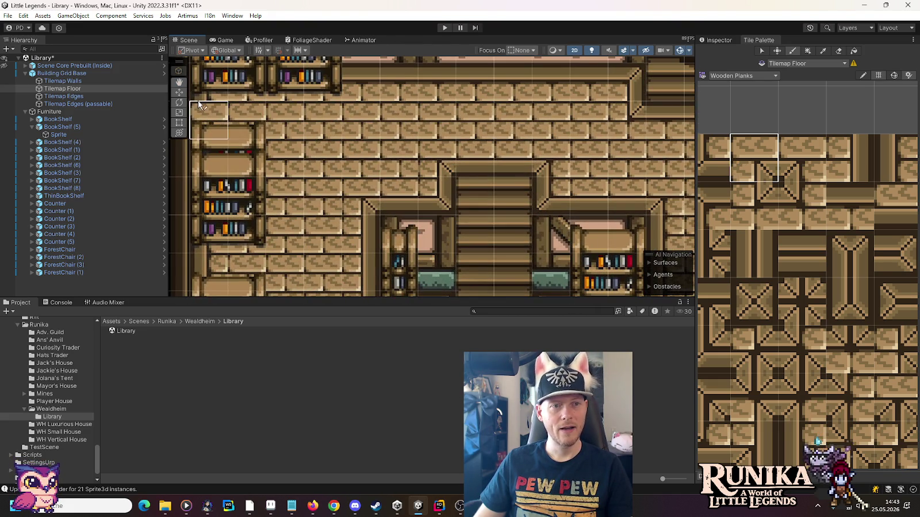
{"action": "left_click", "coordinate": [178, 93]}
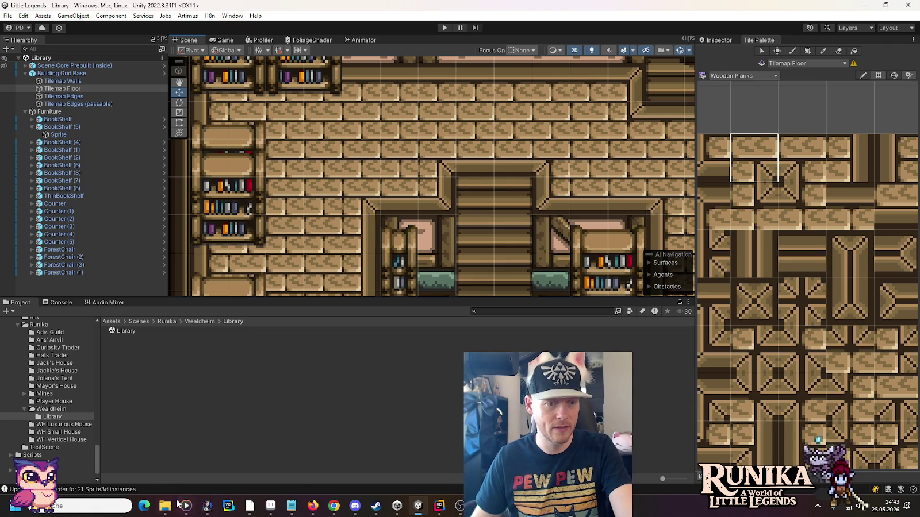
- In File Explorer, go up to the Resources folder and open Grounds
{"action": "mouse_move", "coordinate": [165, 506]}
{"action": "left_click", "coordinate": [248, 466]}
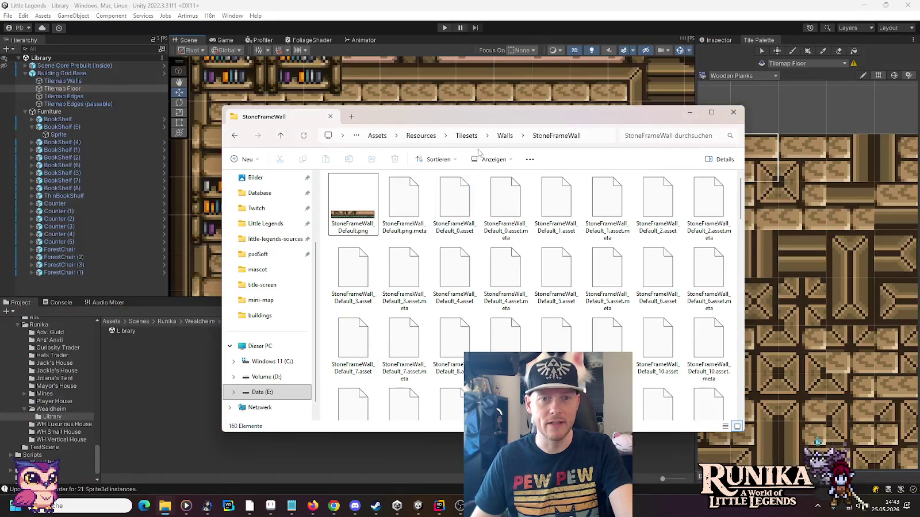
{"action": "left_click", "coordinate": [466, 135]}
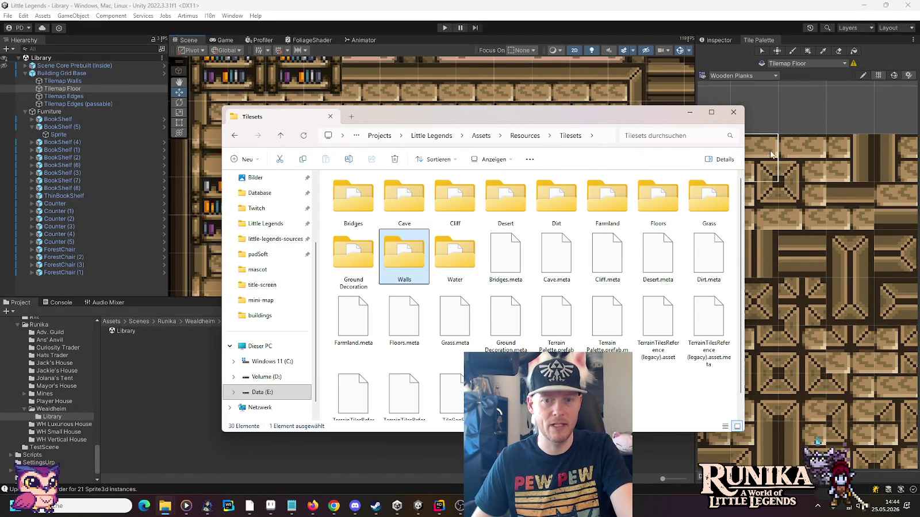
{"action": "left_click", "coordinate": [524, 136]}
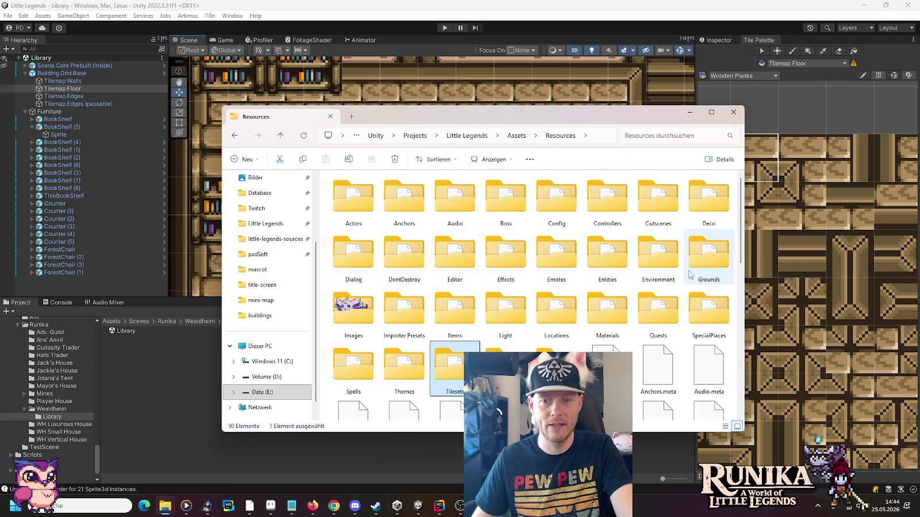
{"action": "double_click", "coordinate": [708, 256]}
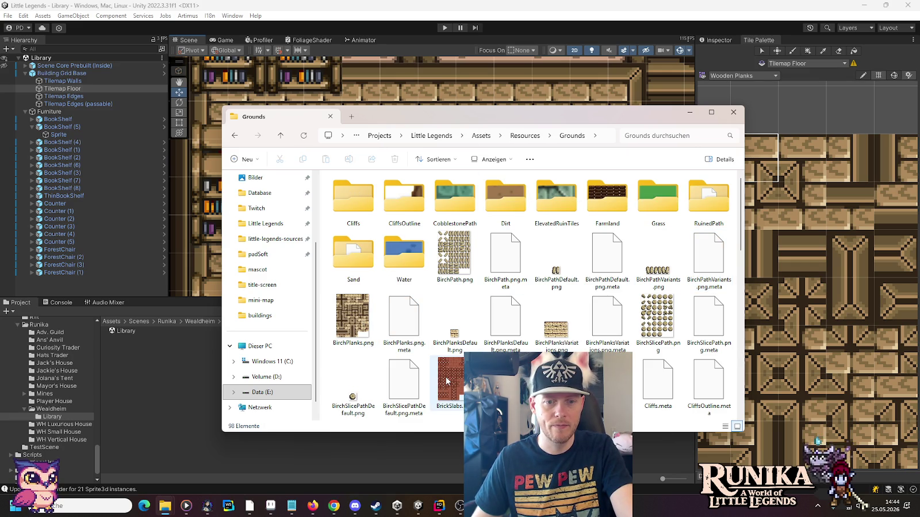
- Select WoodenPlanks.png and open it in Aseprite
{"action": "scroll", "coordinate": [446, 381], "scroll_direction": "down", "scroll_amount": 4}
{"action": "scroll", "coordinate": [446, 381], "scroll_direction": "up", "scroll_amount": 5}
{"action": "scroll", "coordinate": [447, 381], "scroll_direction": "down", "scroll_amount": 10}
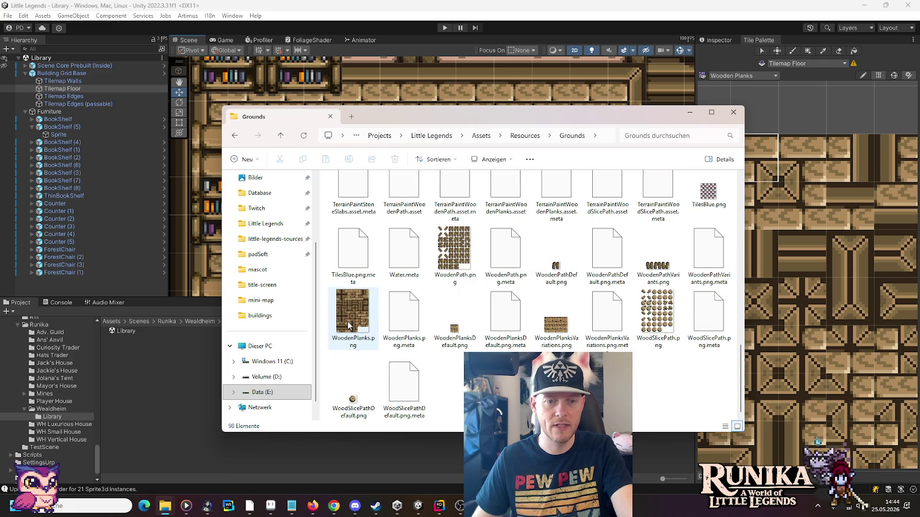
{"action": "left_click", "coordinate": [271, 506]}
{"action": "left_click", "coordinate": [165, 506]}
{"action": "left_click", "coordinate": [352, 313]}
{"action": "left_click_drag", "start_coordinate": [820, 206], "coordinate": [820, 206]}
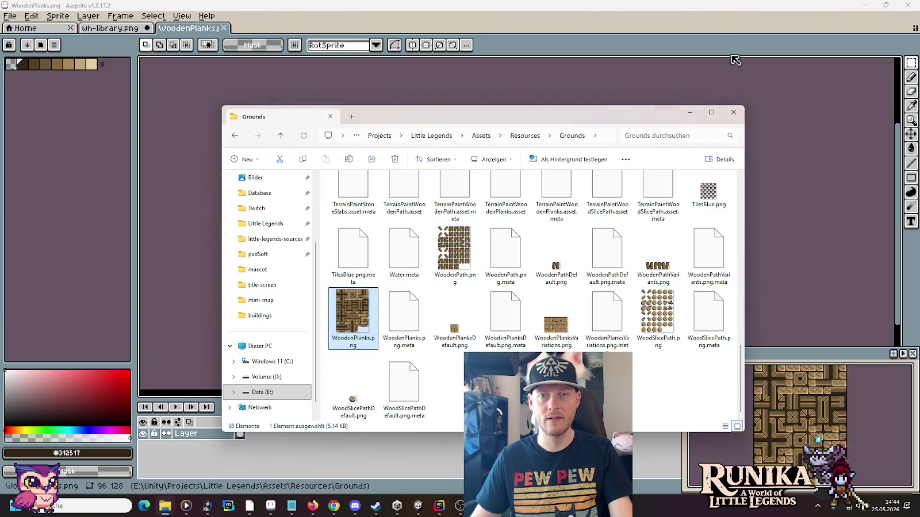
- In WoodenPlanks.png, move two 8x8 plank pieces up one tile
{"action": "scroll", "coordinate": [517, 172], "scroll_direction": "up", "scroll_amount": 6}
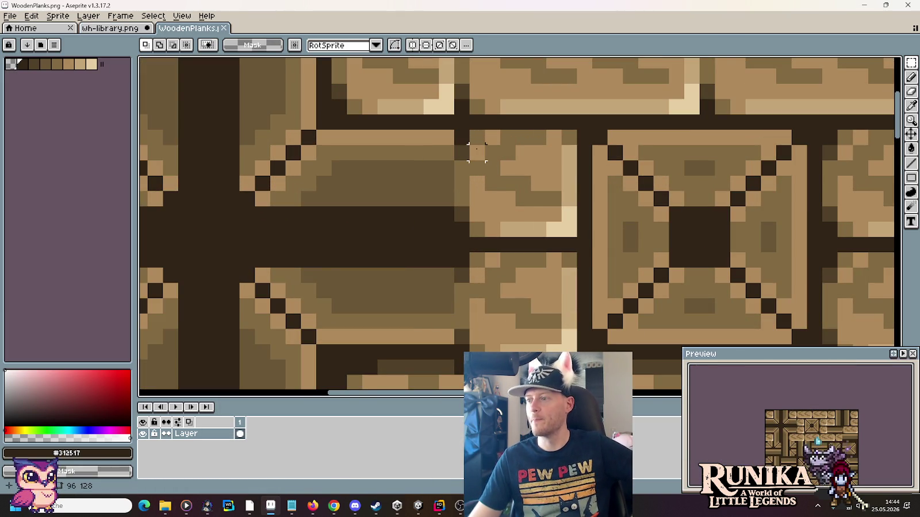
{"action": "scroll", "coordinate": [477, 152], "scroll_direction": "down", "scroll_amount": 3}
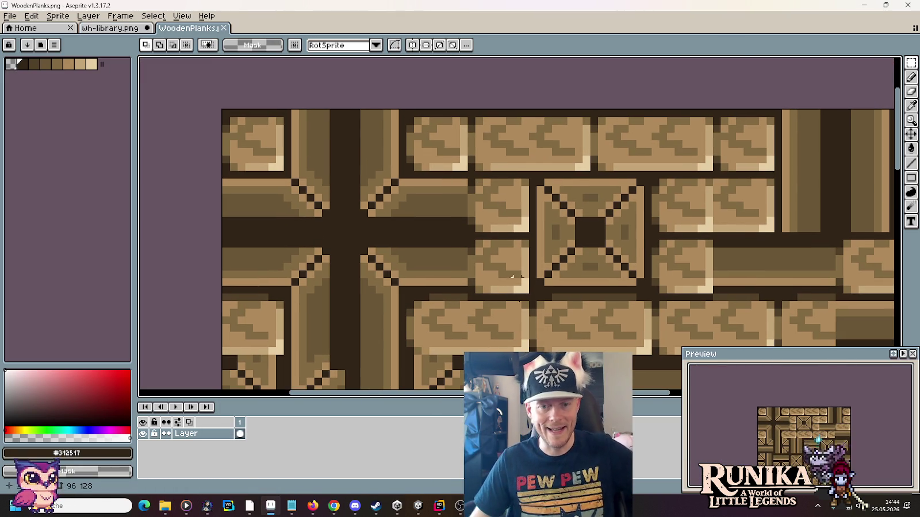
{"action": "left_click_drag", "start_coordinate": [524, 346], "coordinate": [469, 295]}
{"action": "left_click_drag", "start_coordinate": [494, 328], "coordinate": [500, 213]}
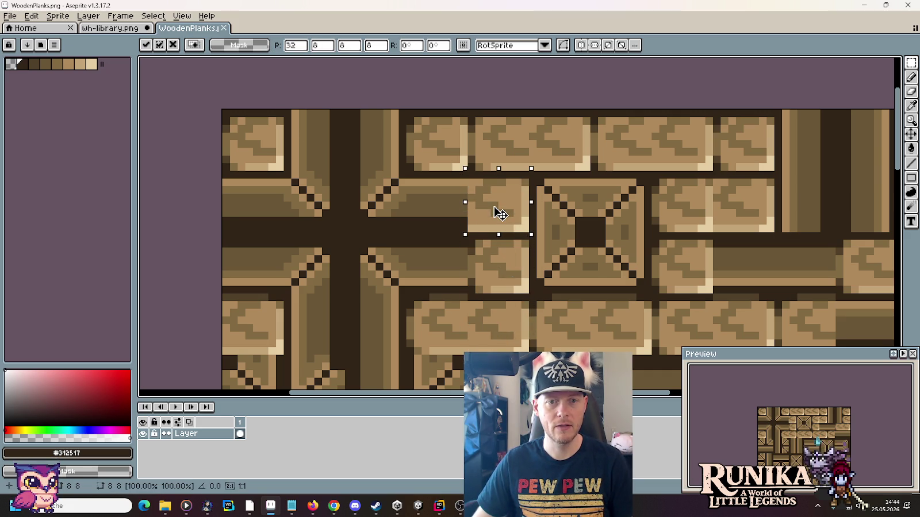
{"action": "left_click", "coordinate": [677, 265]}
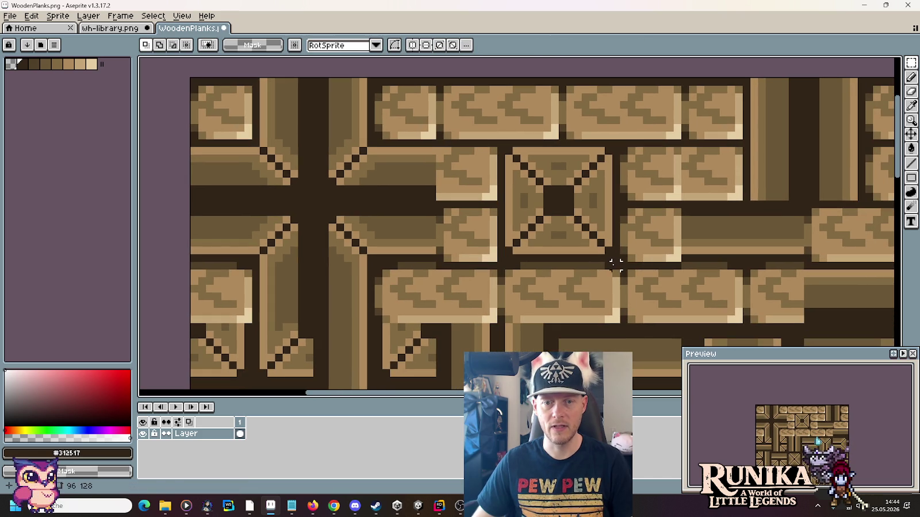
{"action": "mouse_move", "coordinate": [616, 262]}
{"action": "left_mouse_down"}
{"action": "mouse_move", "coordinate": [684, 325]}
{"action": "mouse_move", "coordinate": [653, 219]}
{"action": "mouse_move", "coordinate": [657, 189]}
{"action": "left_mouse_up"}
{"action": "left_click", "coordinate": [684, 119]}
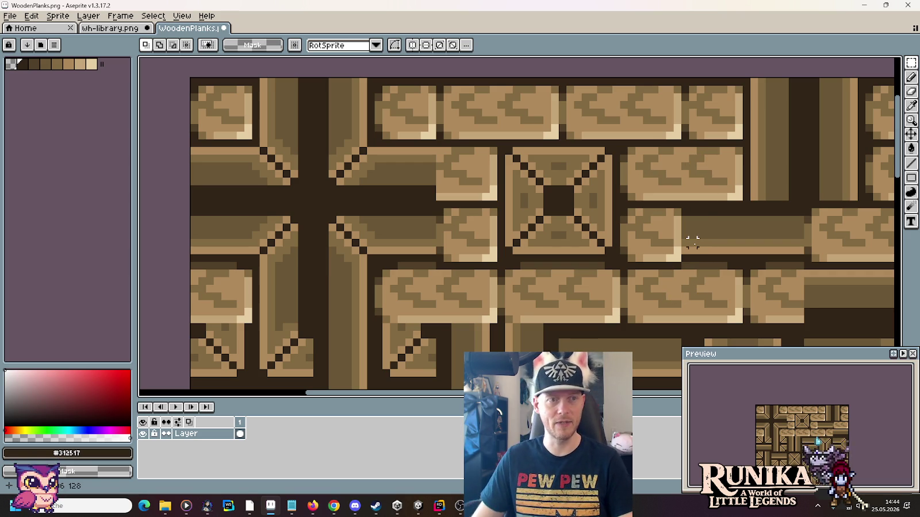
- Open BirchPlanks.png in Aseprite and shift one birch plank piece up a tile
{"action": "key", "text": "alt+Tab"}
{"action": "scroll", "coordinate": [592, 286], "scroll_direction": "up", "scroll_amount": 10}
{"action": "left_click_drag", "start_coordinate": [358, 314], "coordinate": [815, 206]}
{"action": "scroll", "coordinate": [503, 182], "scroll_direction": "up", "scroll_amount": 4}
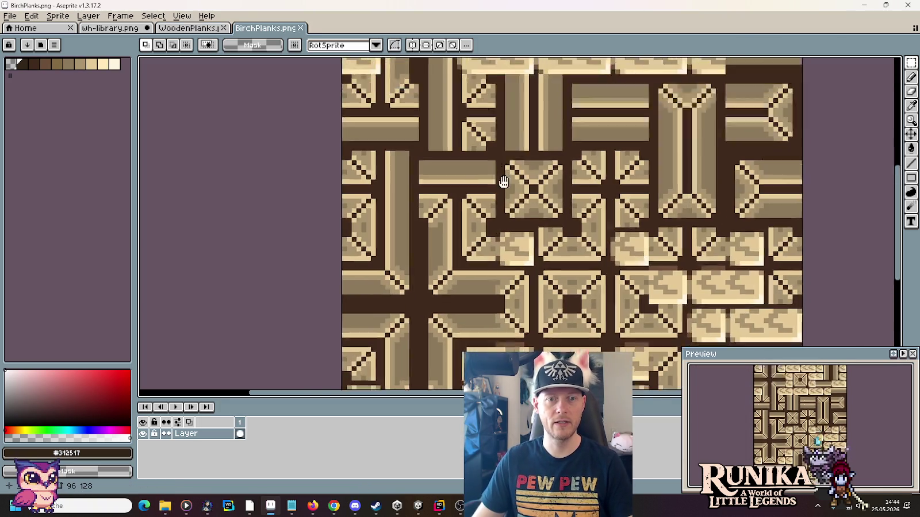
{"action": "scroll", "coordinate": [503, 182], "scroll_direction": "up", "scroll_amount": 4}
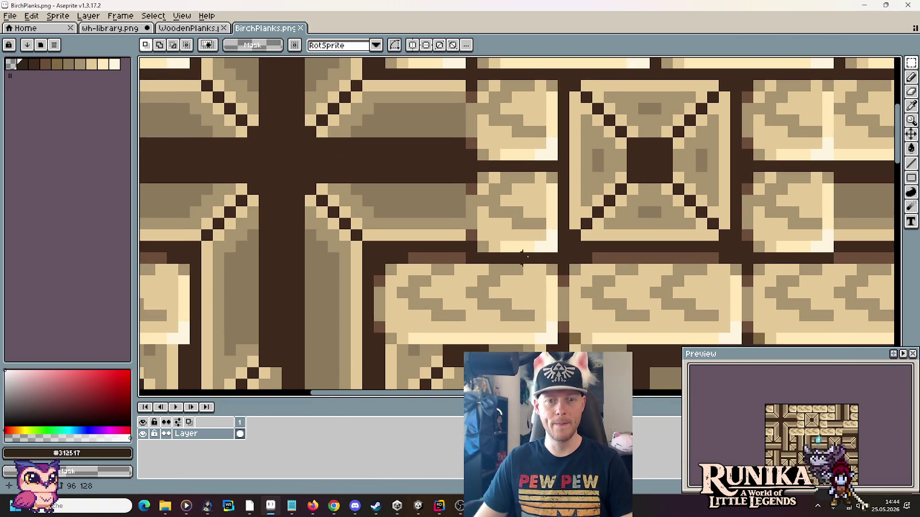
{"action": "mouse_move", "coordinate": [551, 259]}
{"action": "left_mouse_down"}
{"action": "mouse_move", "coordinate": [468, 339]}
{"action": "mouse_move", "coordinate": [492, 328]}
{"action": "mouse_move", "coordinate": [498, 171]}
{"action": "mouse_move", "coordinate": [485, 147]}
{"action": "left_mouse_up"}
{"action": "scroll", "coordinate": [649, 229], "scroll_direction": "down", "scroll_amount": 2}
{"action": "scroll", "coordinate": [587, 234], "scroll_direction": "down", "scroll_amount": 1}
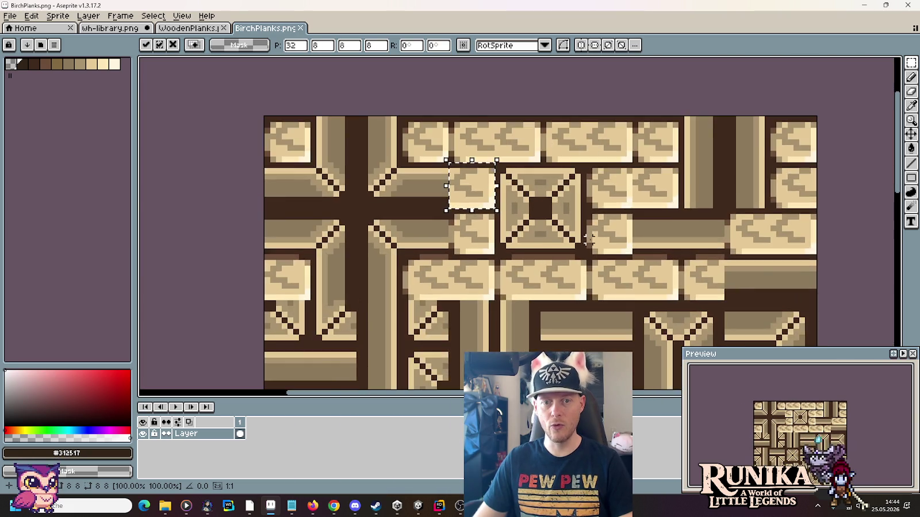
{"action": "scroll", "coordinate": [588, 236], "scroll_direction": "up", "scroll_amount": 2}
{"action": "scroll", "coordinate": [589, 247], "scroll_direction": "down", "scroll_amount": 1}
{"action": "left_click", "coordinate": [583, 259]}
- Move another birch plank piece up, commit it, and save BirchPlanks.png
{"action": "mouse_move", "coordinate": [576, 251]}
{"action": "left_mouse_down"}
{"action": "mouse_move", "coordinate": [639, 316]}
{"action": "mouse_move", "coordinate": [609, 170]}
{"action": "left_mouse_up"}
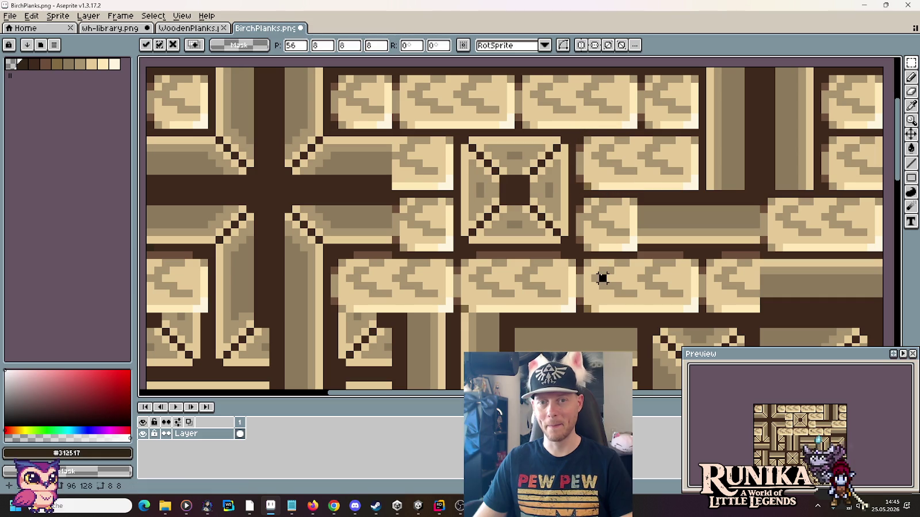
{"action": "left_click", "coordinate": [601, 277]}
{"action": "key", "text": "ctrl+s"}
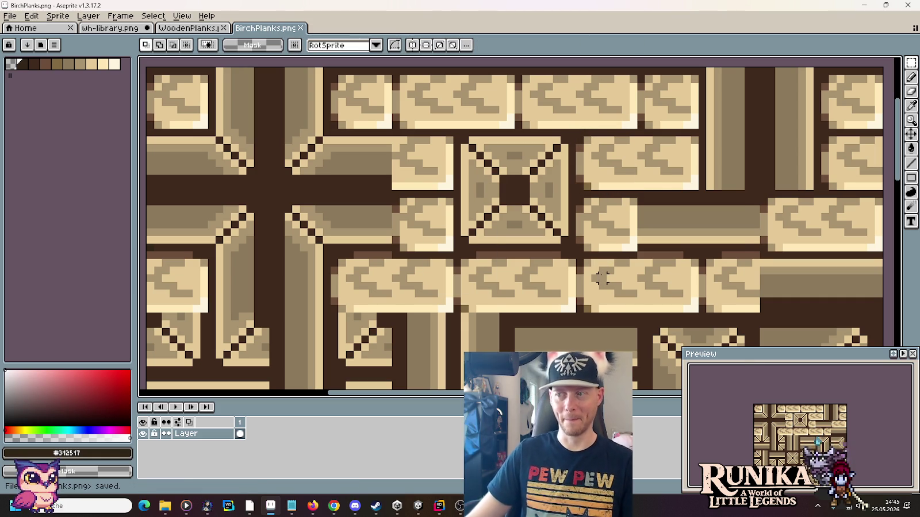
{"action": "key", "text": "alt+o"}
{"action": "scroll", "coordinate": [384, 340], "scroll_direction": "down", "scroll_amount": 10}
{"action": "scroll", "coordinate": [384, 340], "scroll_direction": "down", "scroll_amount": 4}
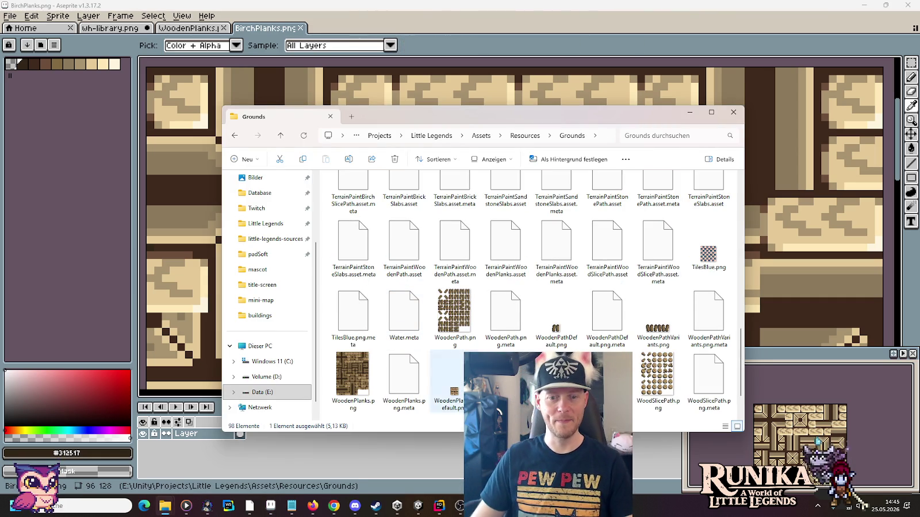
- Copy both plank images and browse to little-legends-sources > images > grounds
{"action": "left_click", "coordinate": [364, 313]}
{"action": "key", "text": "ctrl+c"}
{"action": "mouse_move", "coordinate": [169, 504]}
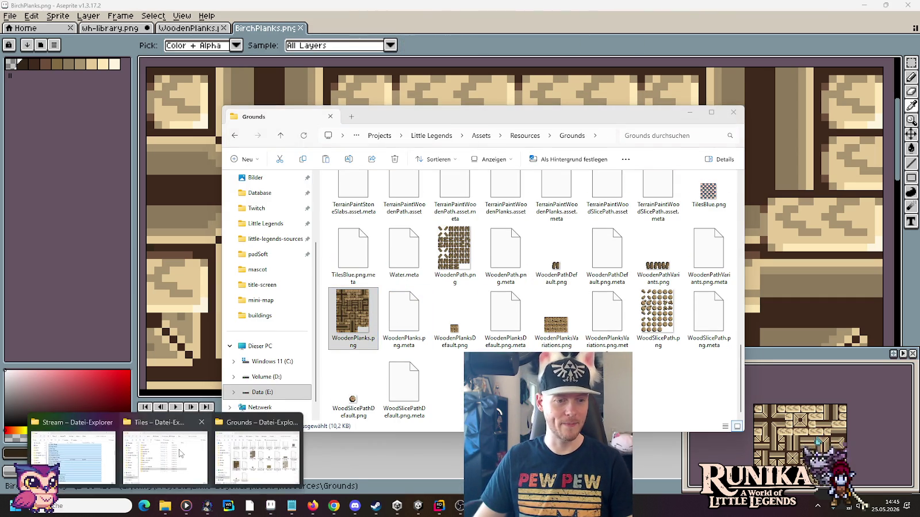
{"action": "left_click", "coordinate": [209, 472]}
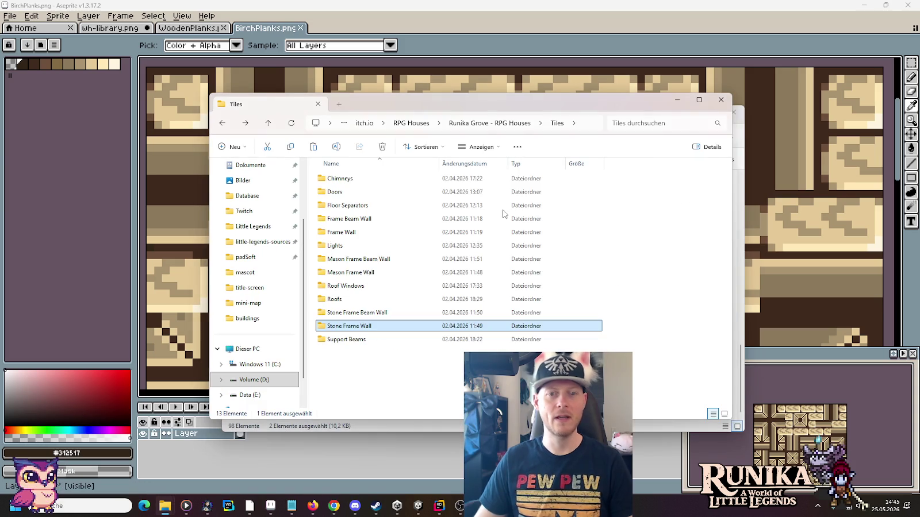
{"action": "left_click", "coordinate": [396, 124]}
{"action": "left_click", "coordinate": [449, 123]}
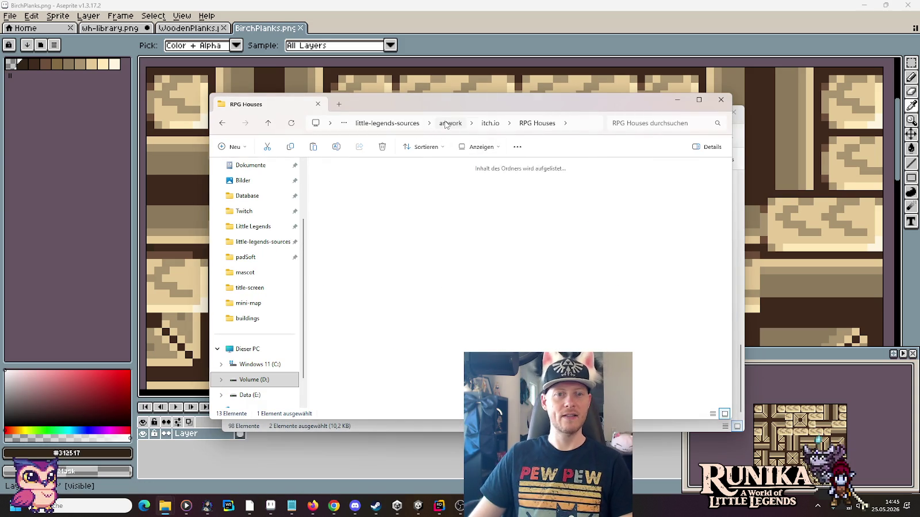
{"action": "left_click", "coordinate": [488, 123]}
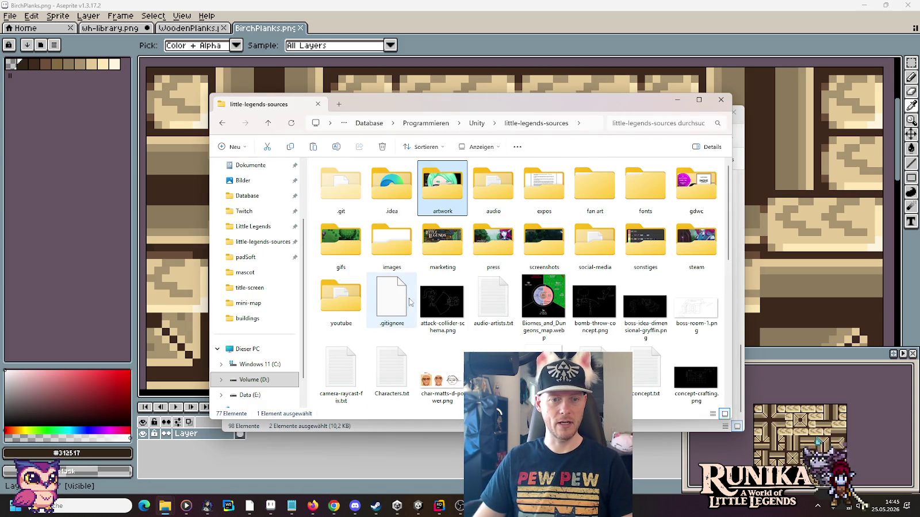
{"action": "double_click", "coordinate": [391, 245]}
{"action": "double_click", "coordinate": [565, 243]}
- Paste them, replacing the existing files, then save the wh-library.png sheet in Aseprite
{"action": "scroll", "coordinate": [598, 276], "scroll_direction": "down", "scroll_amount": 5}
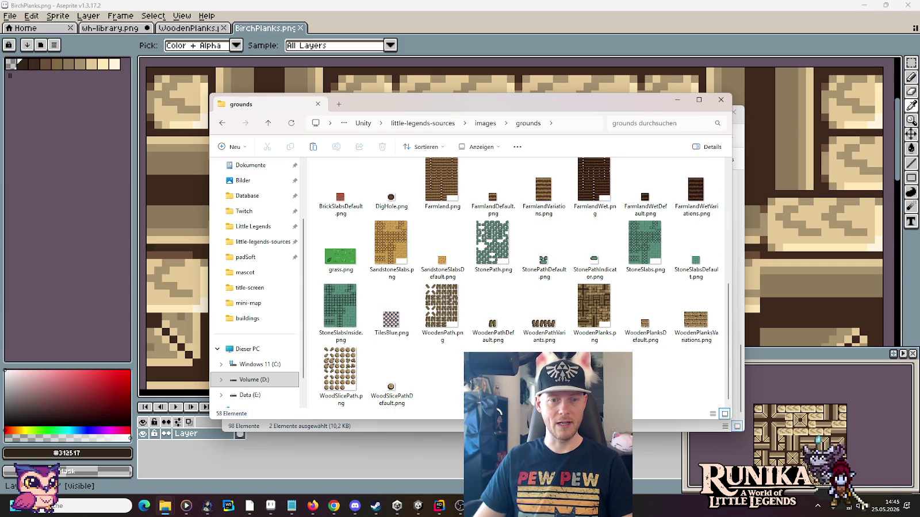
{"action": "scroll", "coordinate": [602, 296], "scroll_direction": "up", "scroll_amount": 2}
{"action": "key", "text": "ctrl+v"}
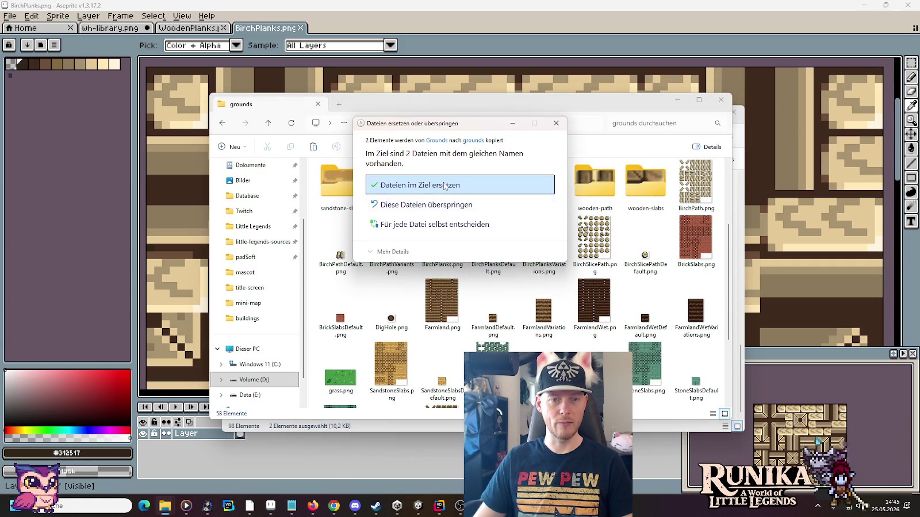
{"action": "left_click", "coordinate": [403, 183]}
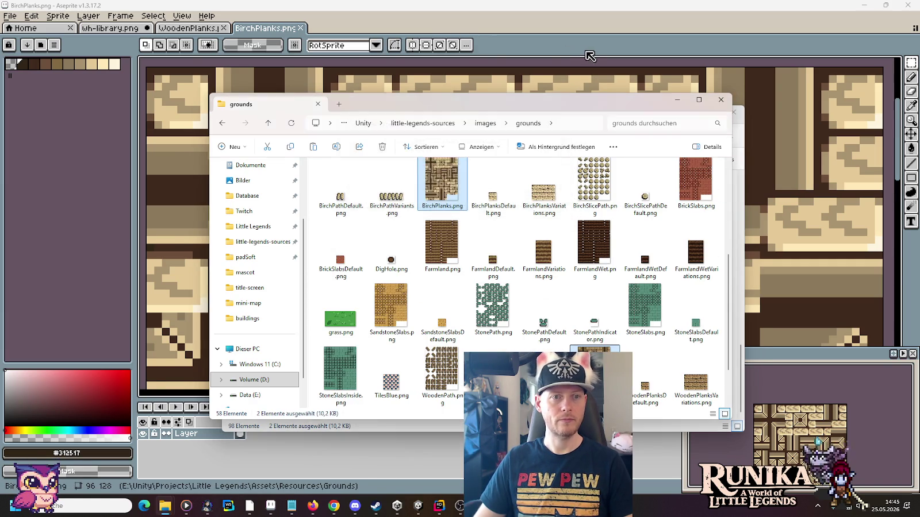
{"action": "left_click", "coordinate": [591, 56]}
{"action": "left_click", "coordinate": [109, 27]}
{"action": "key", "text": "ctrl+s"}
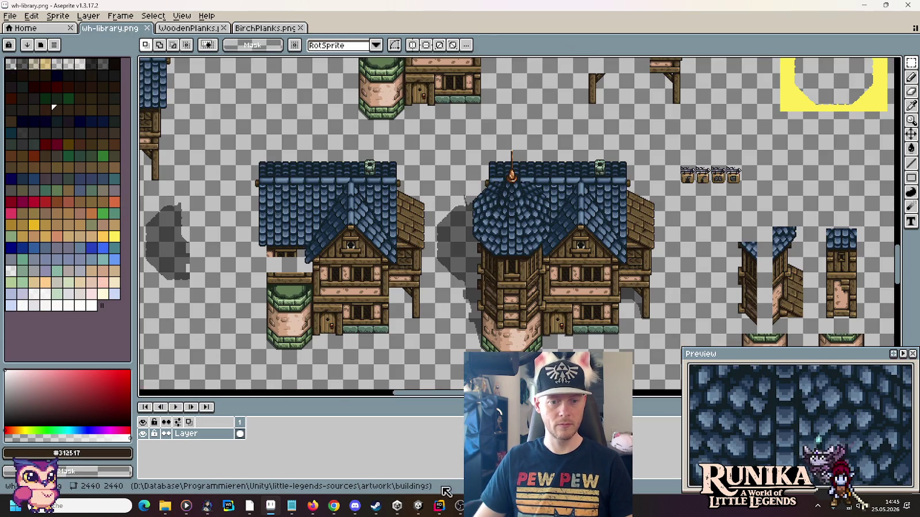
- Return to the Unity project from the taskbar
{"action": "left_click", "coordinate": [418, 506]}
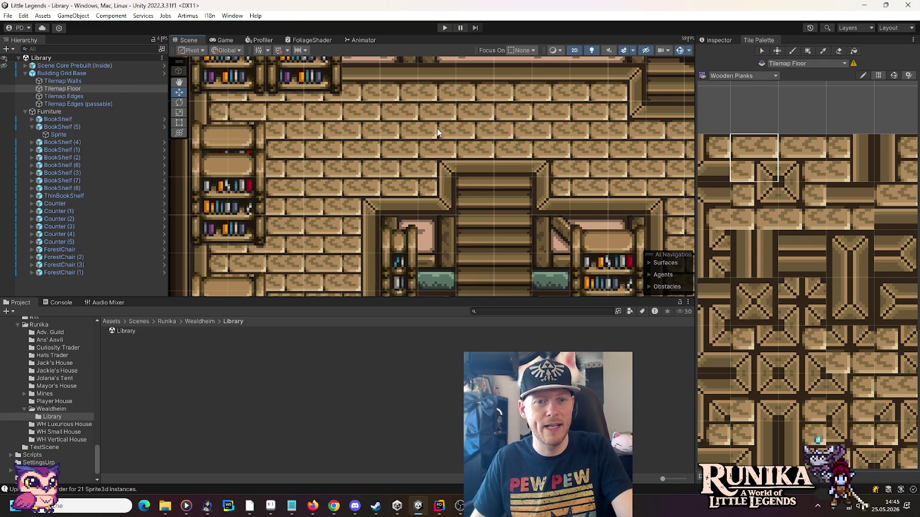
- Zoom out and drag BookShelf (8) to a new spot along the upper wall
{"action": "scroll", "coordinate": [412, 150], "scroll_direction": "down", "scroll_amount": 2}
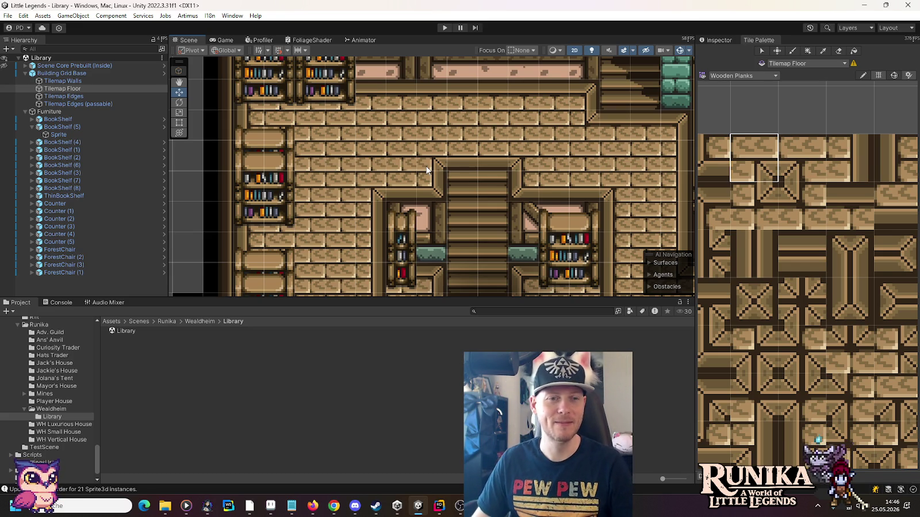
{"action": "left_click", "coordinate": [348, 98]}
{"action": "mouse_move", "coordinate": [348, 99]}
{"action": "left_mouse_down"}
{"action": "mouse_move", "coordinate": [358, 170]}
{"action": "mouse_move", "coordinate": [391, 174]}
{"action": "left_mouse_up"}
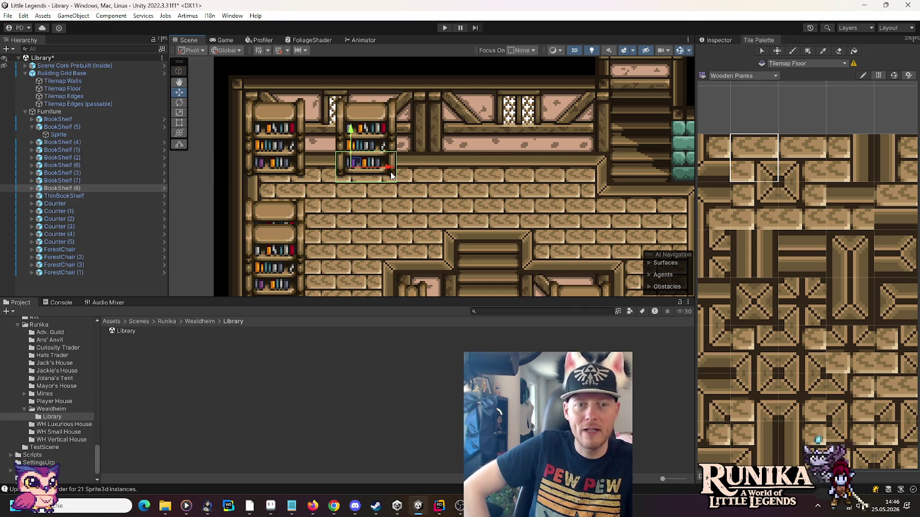
- Nudge the bookshelf right and pan around the library map
{"action": "left_click_drag", "start_coordinate": [391, 172], "coordinate": [418, 171]}
{"action": "scroll", "coordinate": [438, 178], "scroll_direction": "down", "scroll_amount": 3}
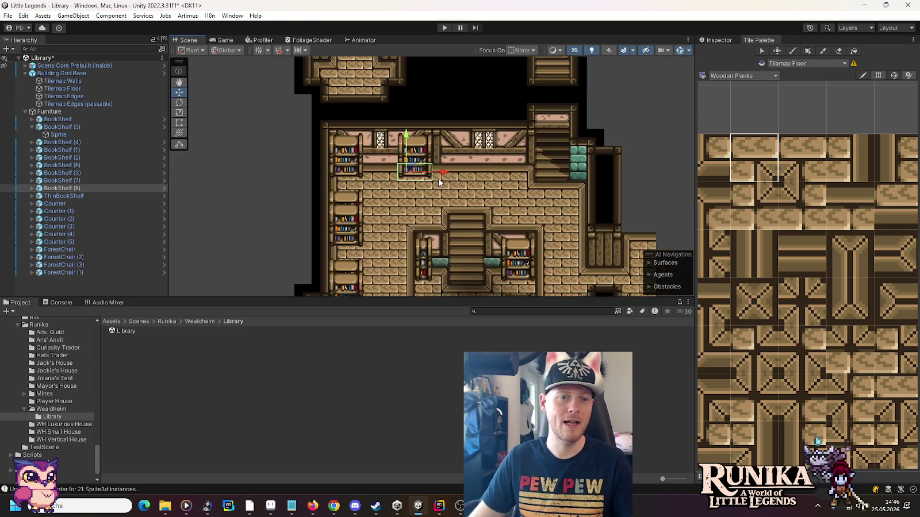
{"action": "left_click_drag", "start_coordinate": [445, 231], "coordinate": [461, 178]}
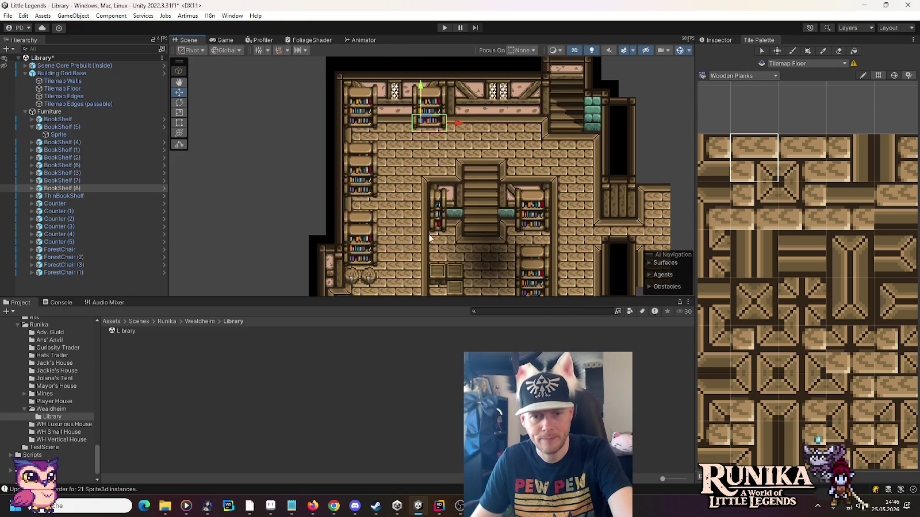
{"action": "key", "text": "Down"}
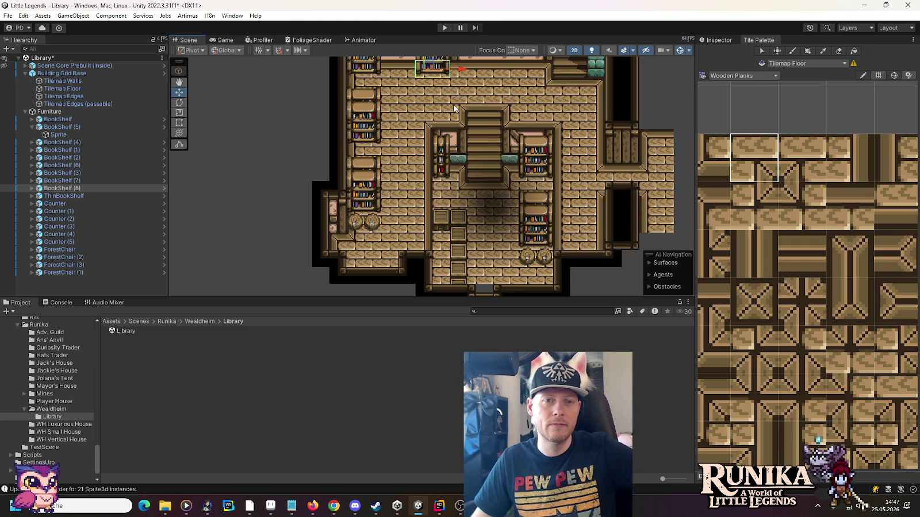
{"action": "scroll", "coordinate": [455, 108], "scroll_direction": "up", "scroll_amount": 5}
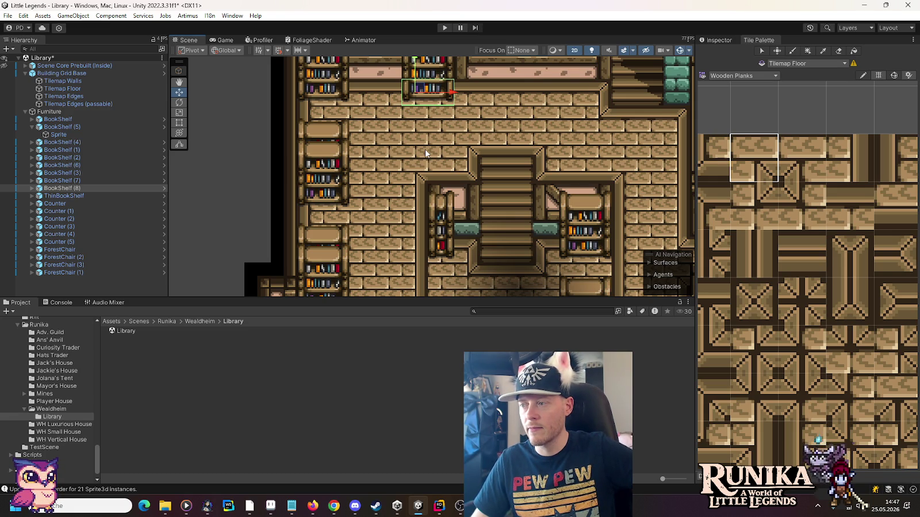
{"action": "scroll", "coordinate": [425, 149], "scroll_direction": "down", "scroll_amount": 5}
{"action": "mouse_move", "coordinate": [421, 152]}
{"action": "left_mouse_down"}
{"action": "mouse_move", "coordinate": [404, 83]}
{"action": "mouse_move", "coordinate": [396, 155]}
{"action": "left_mouse_up"}
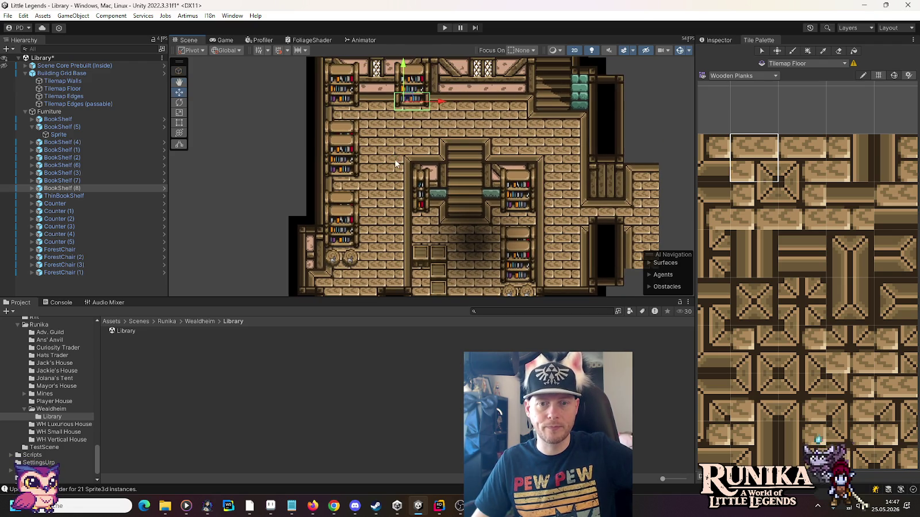
{"action": "mouse_move", "coordinate": [423, 210]}
{"action": "left_mouse_down"}
{"action": "mouse_move", "coordinate": [433, 138]}
{"action": "mouse_move", "coordinate": [432, 174]}
{"action": "left_mouse_up"}
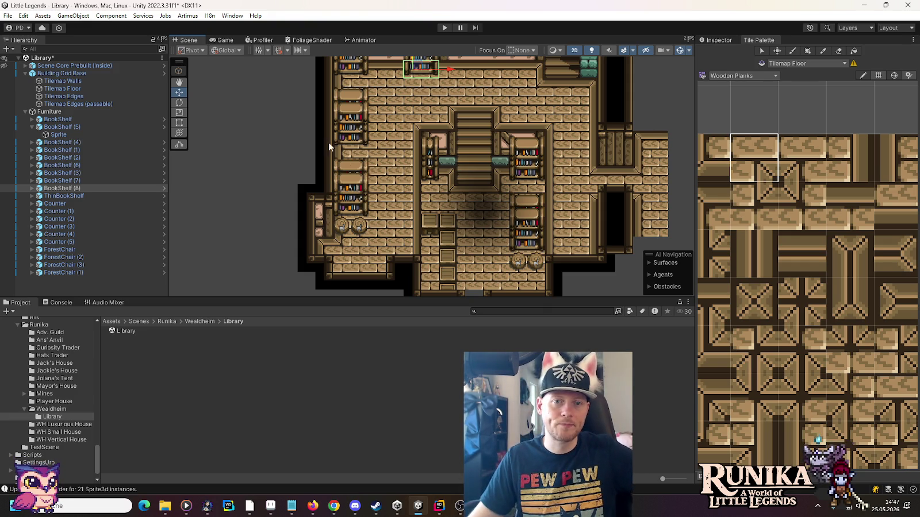
- Slide the bookshelf to the top wall's right end beside the staircase and duplicate it
{"action": "left_click_drag", "start_coordinate": [375, 89], "coordinate": [382, 184]}
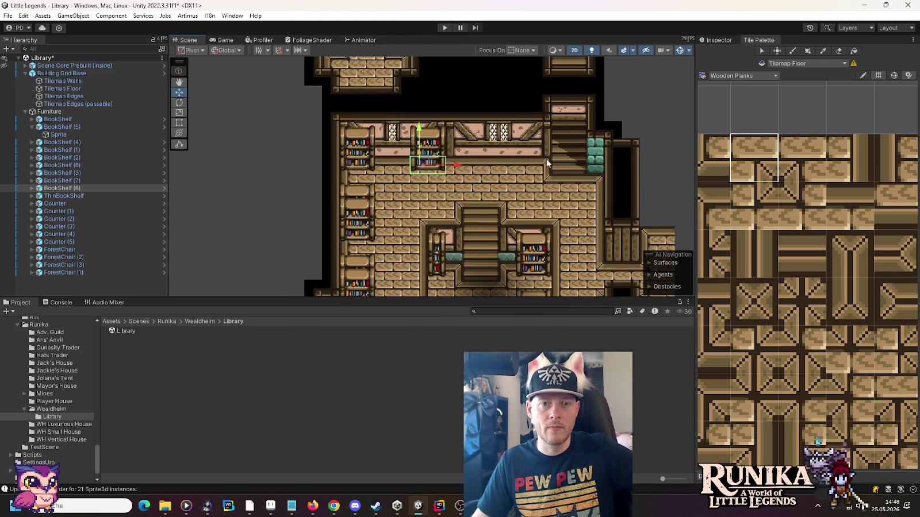
{"action": "left_click_drag", "start_coordinate": [455, 166], "coordinate": [560, 166]}
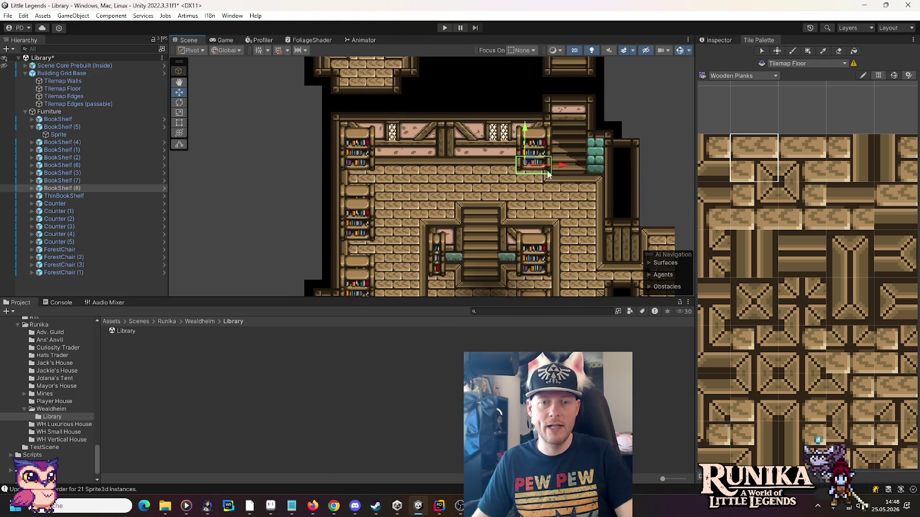
{"action": "scroll", "coordinate": [536, 200], "scroll_direction": "up", "scroll_amount": 2}
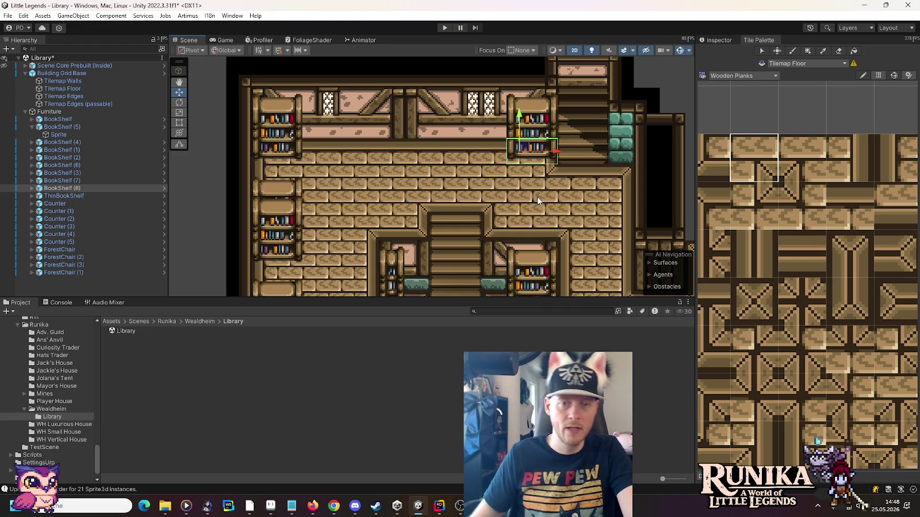
{"action": "key", "text": "ctrl+d"}
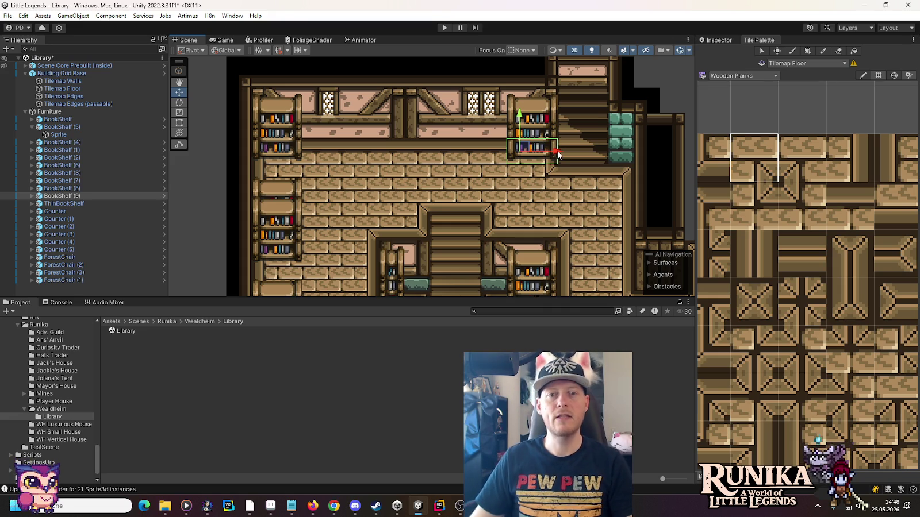
- Move BookShelf (9) to the middle of the top wall and target Tilemap Walls for painting
{"action": "left_click_drag", "start_coordinate": [557, 154], "coordinate": [407, 148]}
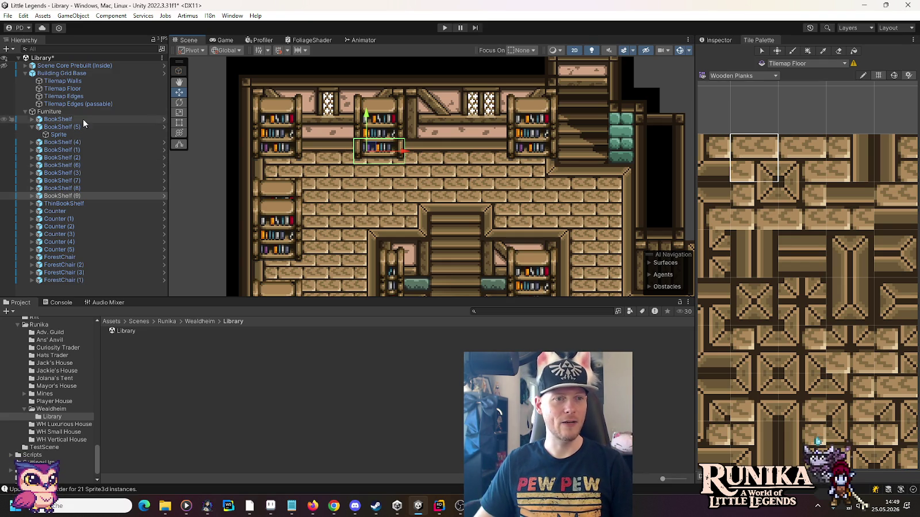
{"action": "left_click", "coordinate": [26, 69]}
{"action": "left_click", "coordinate": [25, 66]}
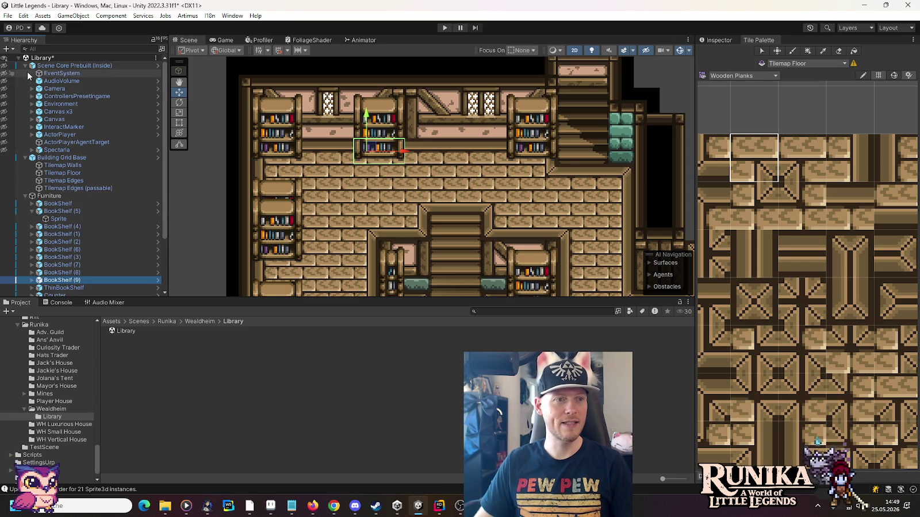
{"action": "left_click", "coordinate": [25, 67]}
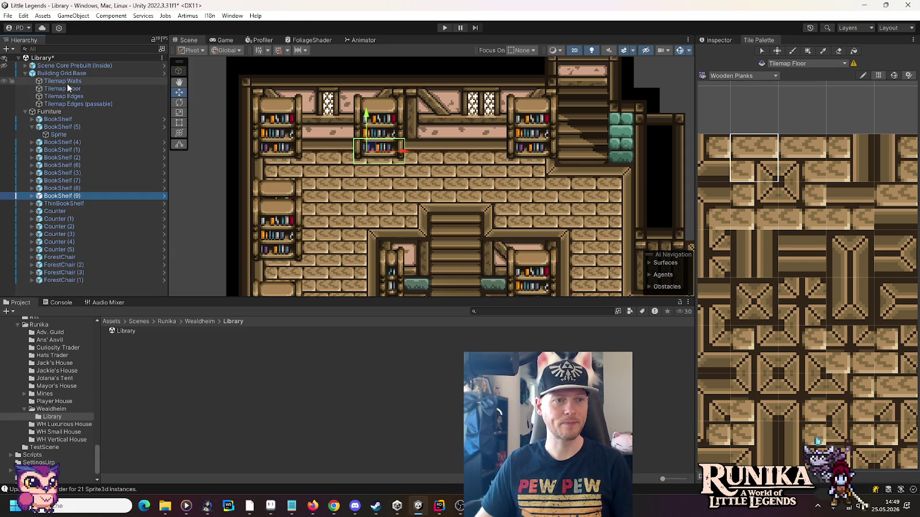
{"action": "left_click", "coordinate": [63, 81]}
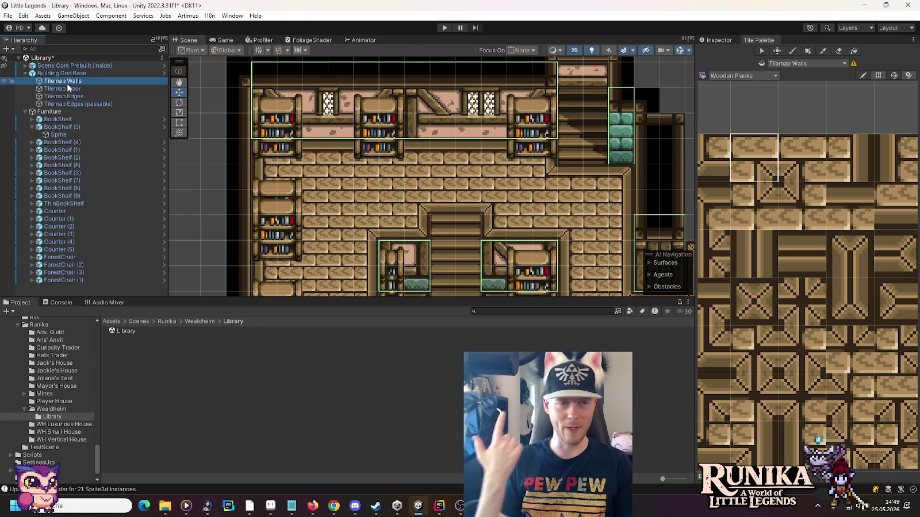
{"action": "left_click", "coordinate": [726, 77]}
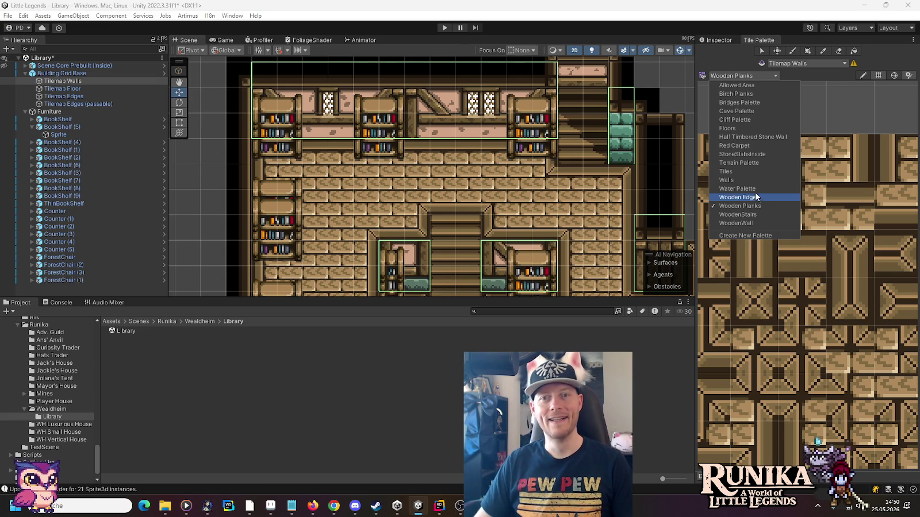
- Load the Walls palette and pick the braced wall tile
{"action": "key", "text": "Up"}
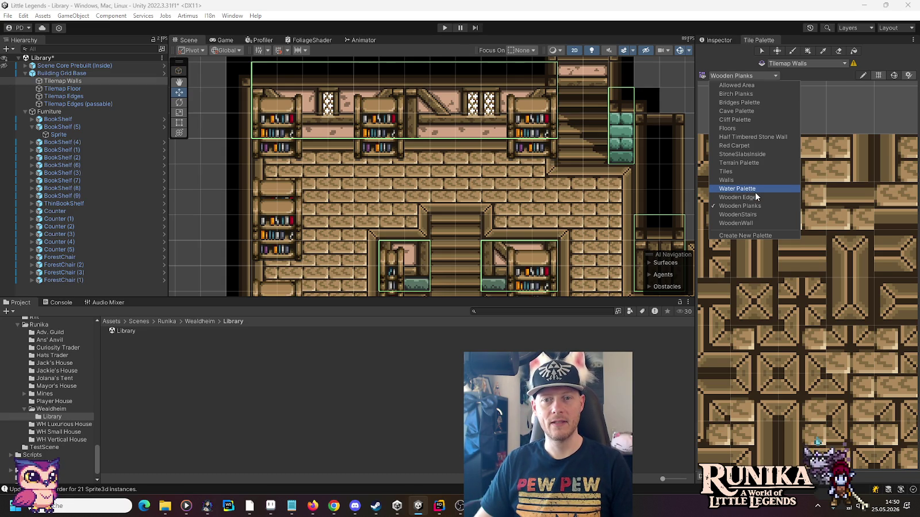
{"action": "left_click", "coordinate": [753, 180]}
{"action": "scroll", "coordinate": [814, 251], "scroll_direction": "up", "scroll_amount": 6}
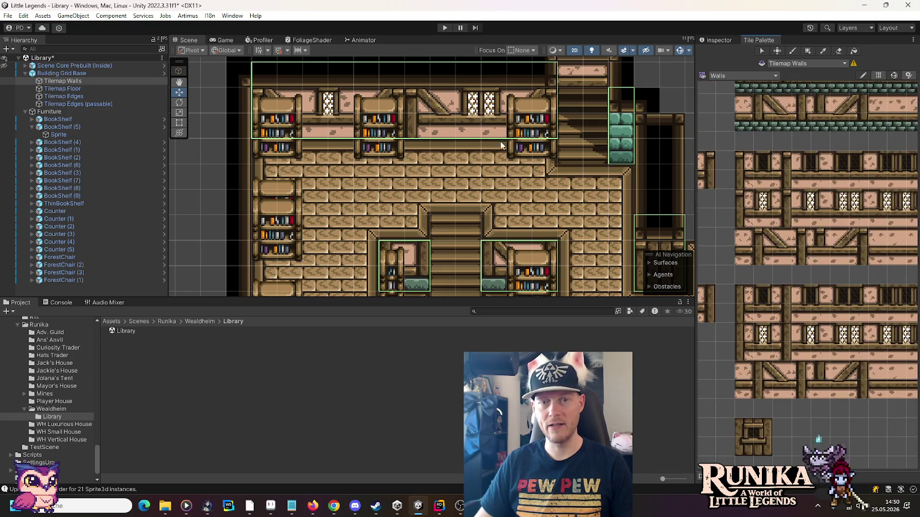
{"action": "left_click_drag", "start_coordinate": [833, 374], "coordinate": [857, 391]}
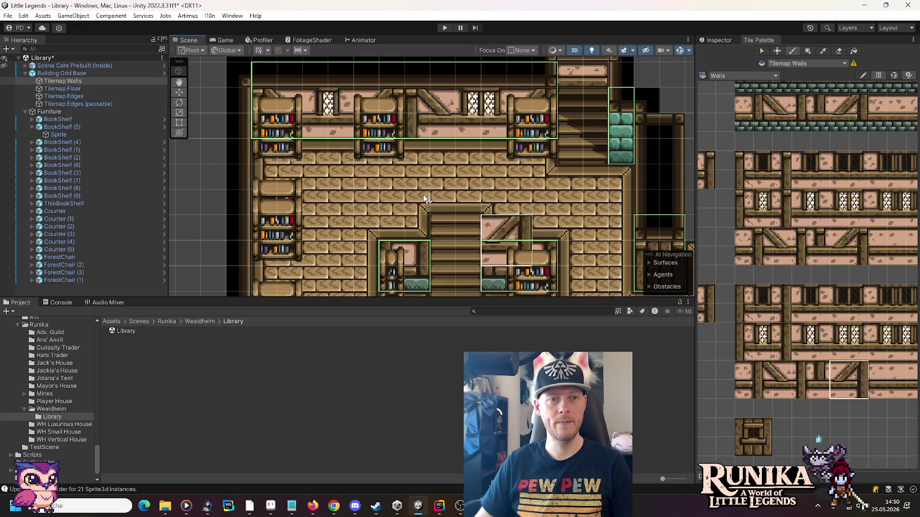
{"action": "left_click", "coordinate": [772, 379]}
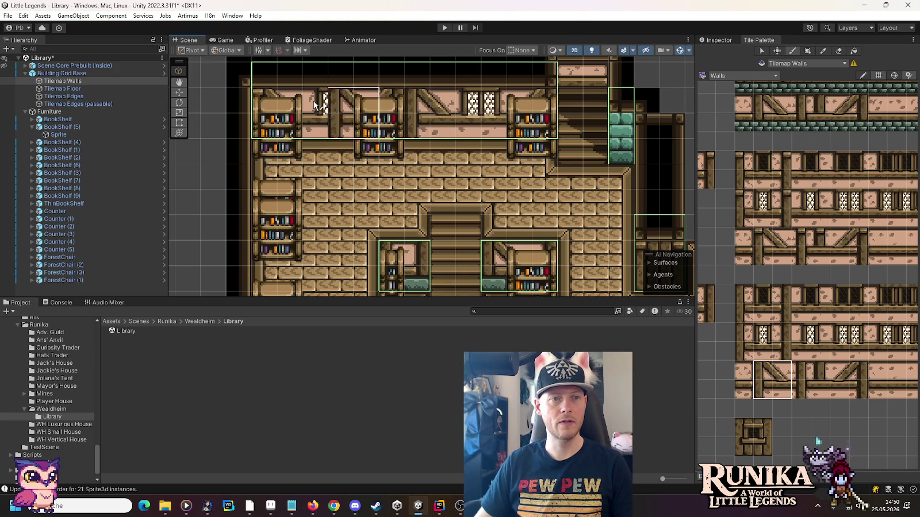
{"action": "scroll", "coordinate": [472, 217], "scroll_direction": "down", "scroll_amount": 2}
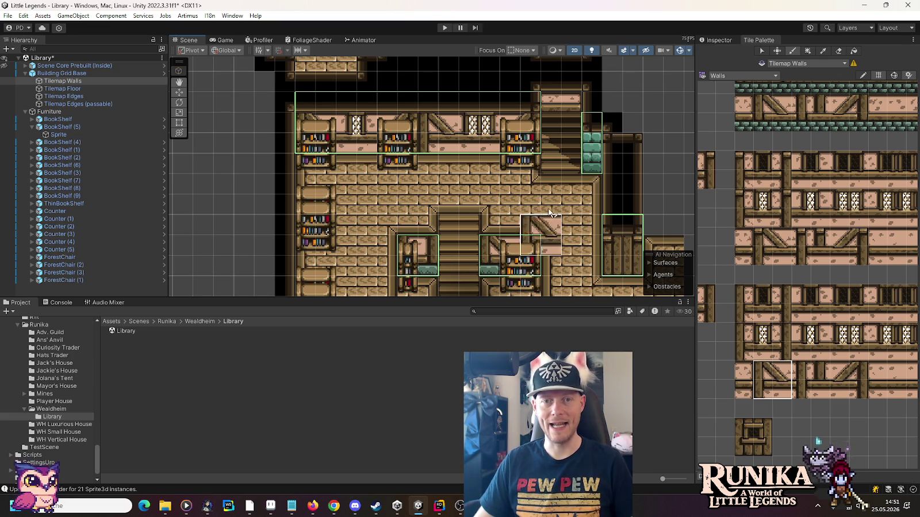
- Erase the teal wall tiles beside the staircase, then target Tilemap Edges
{"action": "left_click", "coordinate": [837, 51]}
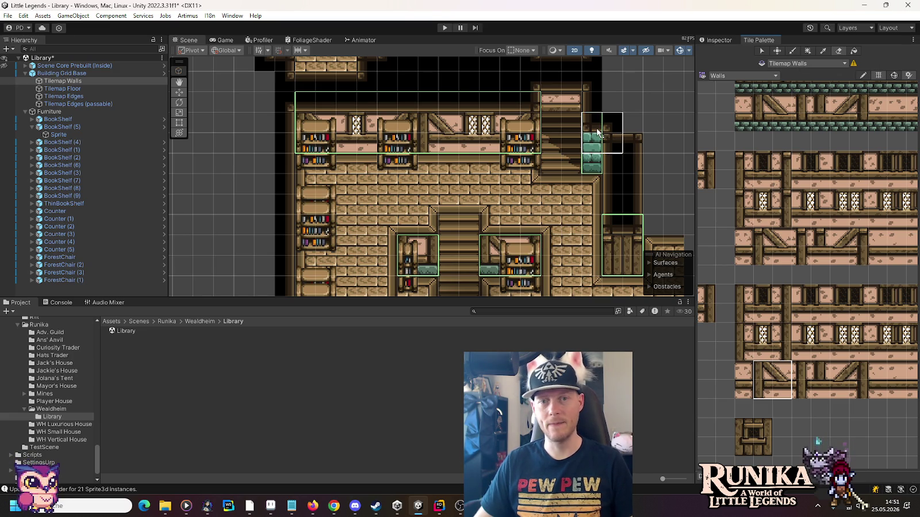
{"action": "left_click_drag", "start_coordinate": [596, 130], "coordinate": [597, 143]}
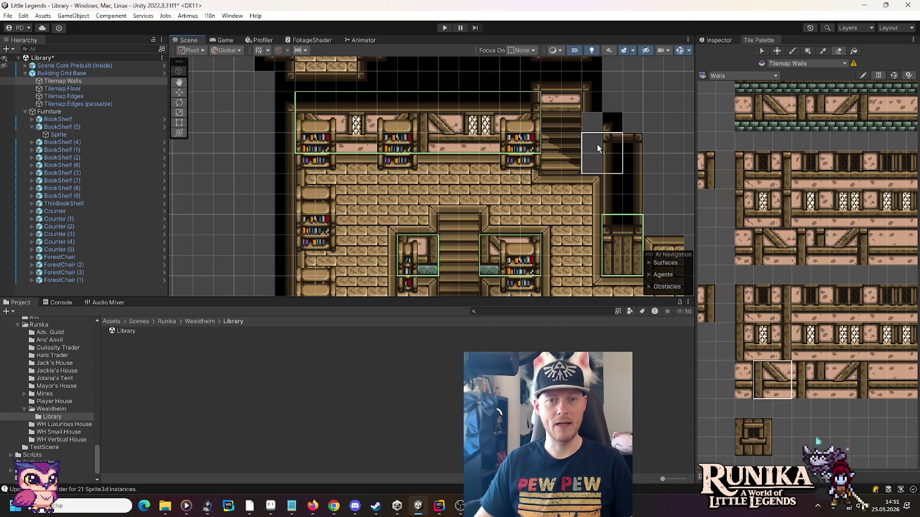
{"action": "left_click", "coordinate": [96, 96]}
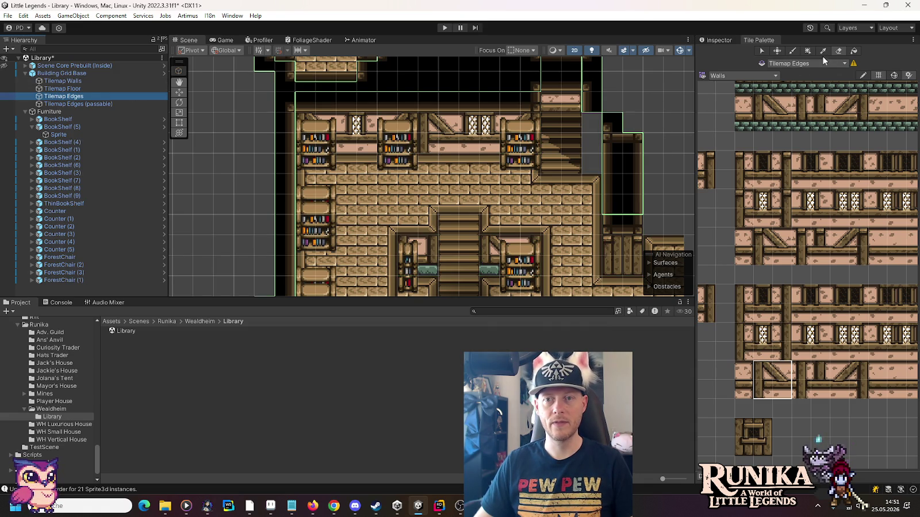
- Load the Wooden Edge palette and paint vertical edge pieces and a corner beside the passage
{"action": "left_click", "coordinate": [721, 122]}
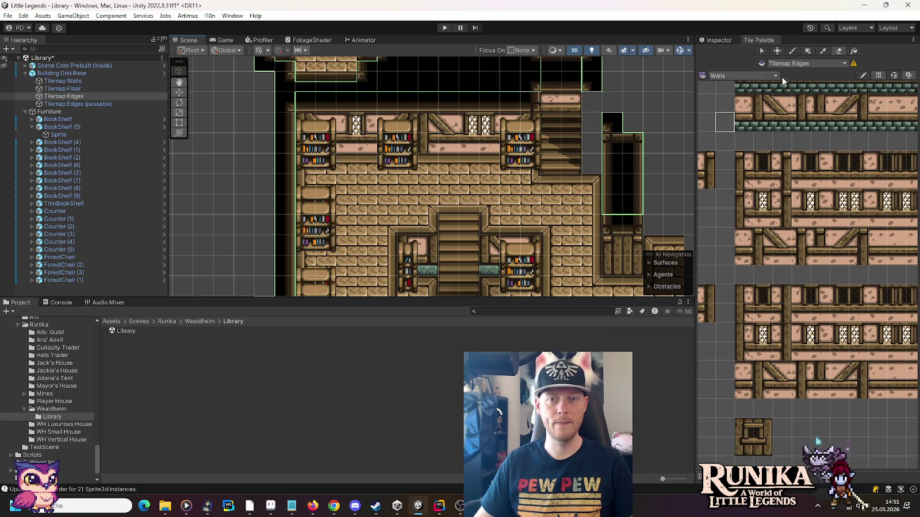
{"action": "left_click", "coordinate": [749, 75]}
{"action": "left_click", "coordinate": [741, 197]}
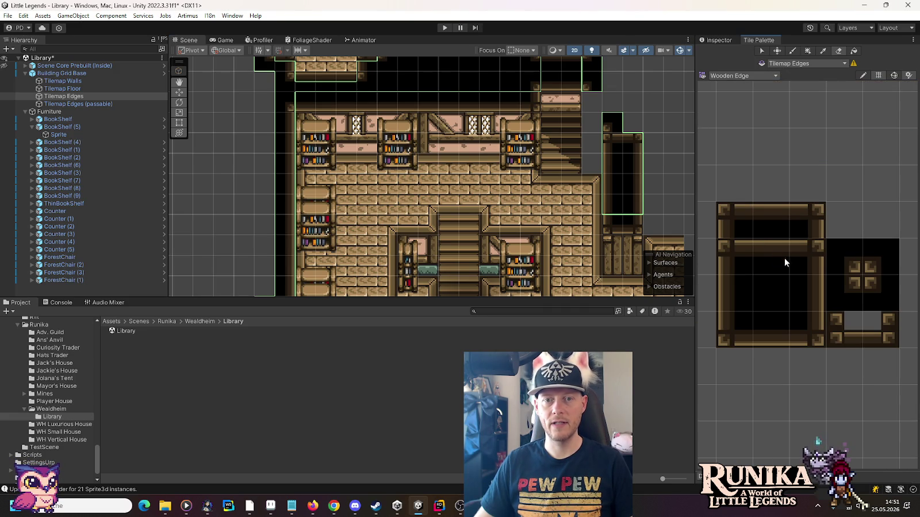
{"action": "left_click_drag", "start_coordinate": [729, 261], "coordinate": [731, 296]}
{"action": "left_click", "coordinate": [614, 134]}
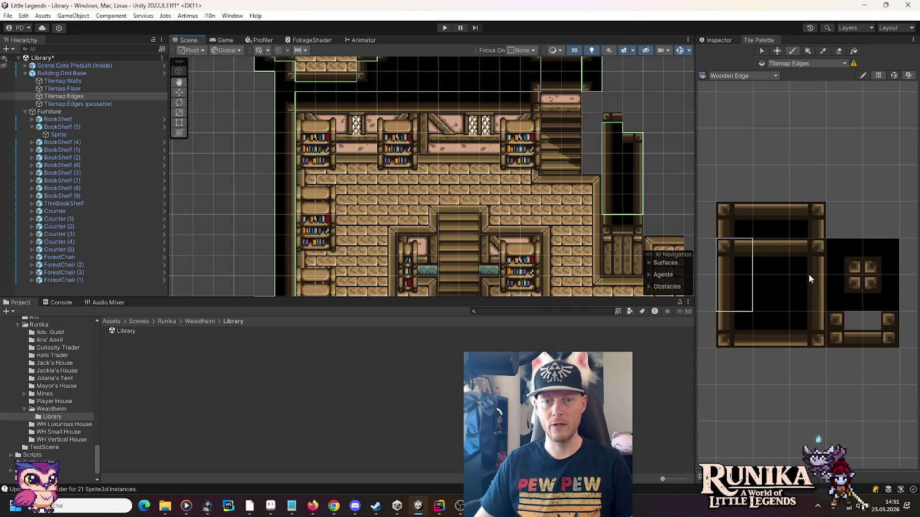
{"action": "left_click", "coordinate": [726, 213]}
{"action": "left_click", "coordinate": [612, 121]}
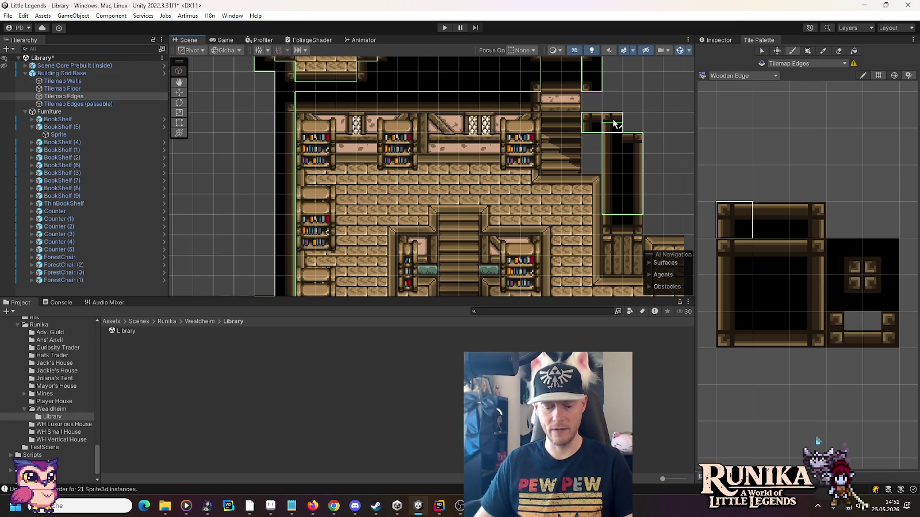
- Paint inner right edge tiles and a dark fill tile above the passage
{"action": "left_click", "coordinate": [813, 288]}
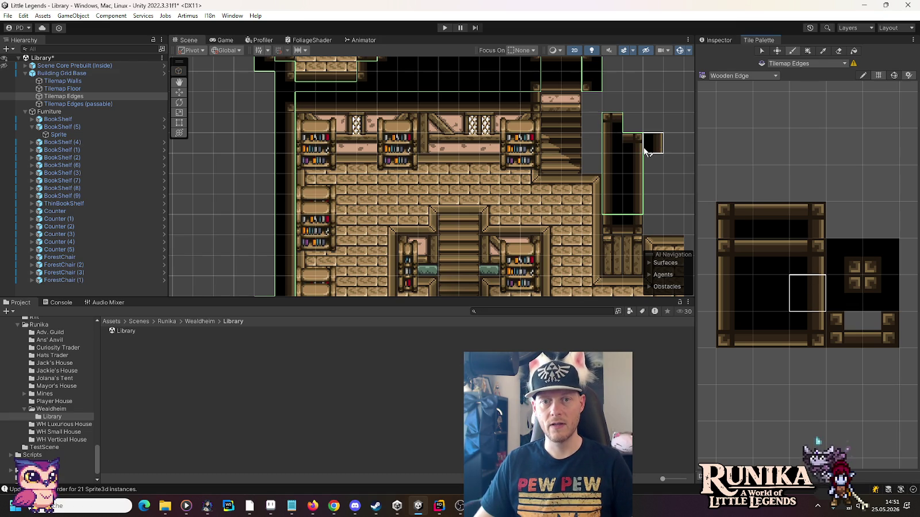
{"action": "left_click", "coordinate": [632, 147]}
{"action": "left_click", "coordinate": [807, 220]}
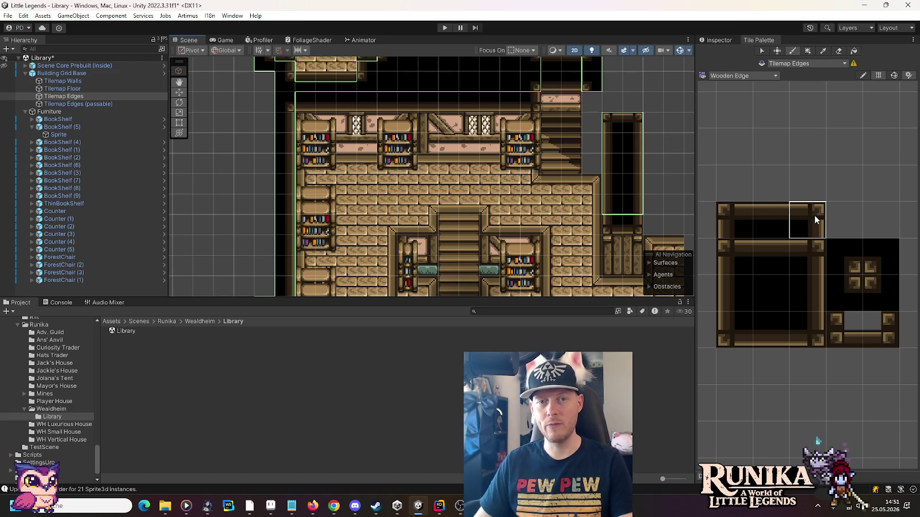
{"action": "left_click", "coordinate": [876, 264]}
{"action": "left_click", "coordinate": [612, 103]}
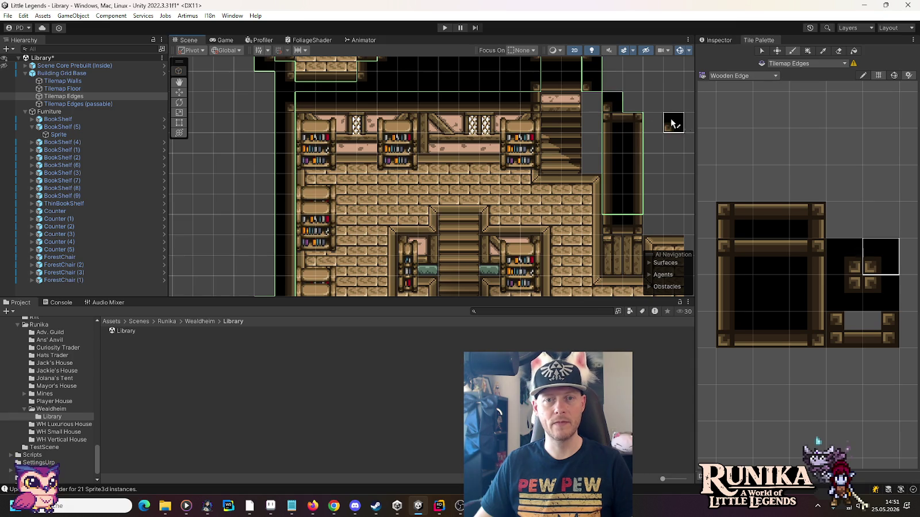
- On Tilemap Edges (passable), paint corner tiles above the passage
{"action": "left_click", "coordinate": [82, 104]}
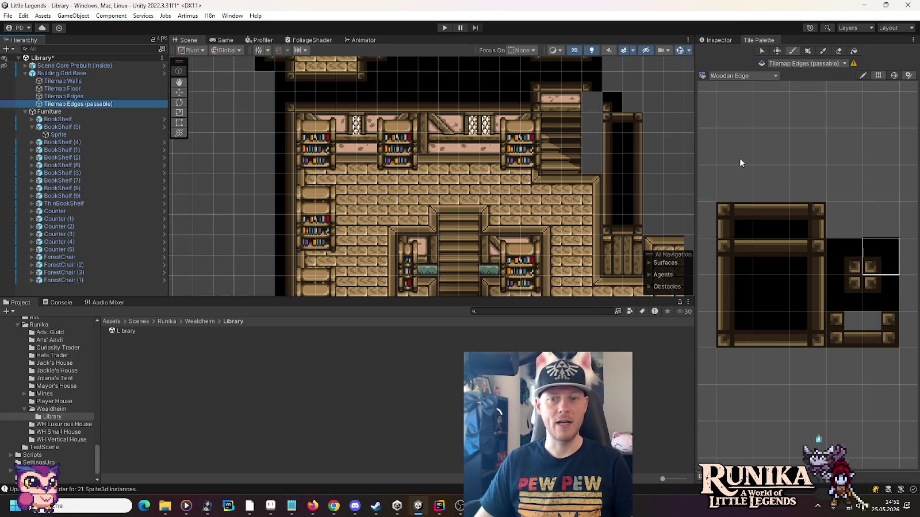
{"action": "left_click", "coordinate": [733, 329]}
{"action": "left_click", "coordinate": [596, 101]}
{"action": "left_click", "coordinate": [655, 103]}
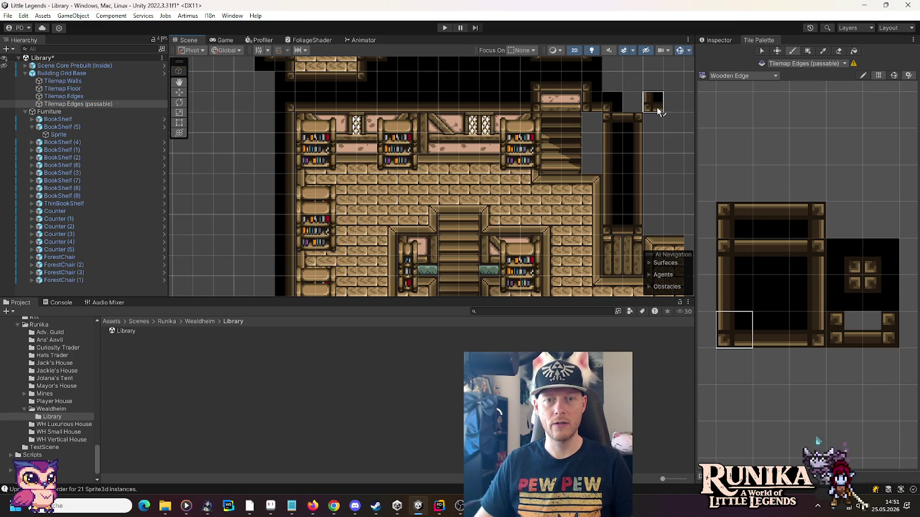
{"action": "left_click", "coordinate": [88, 80]}
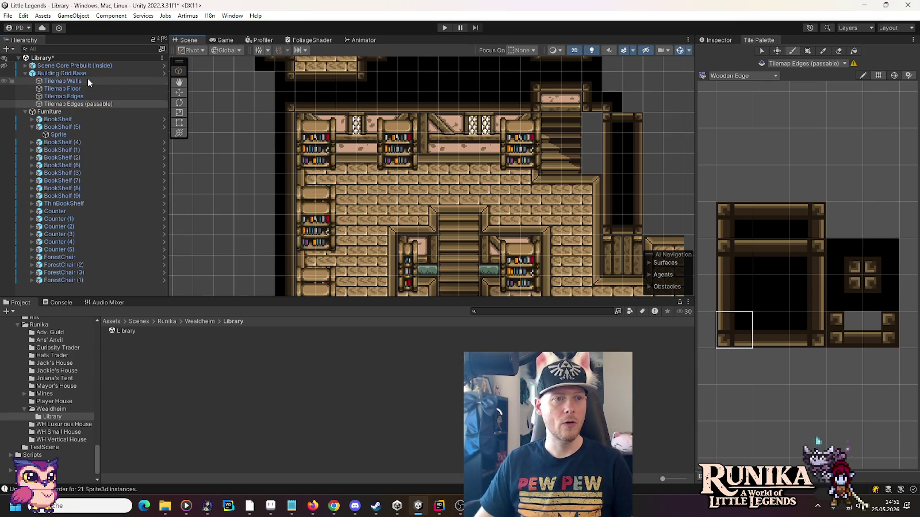
- Paint a vertical column of green Walls-palette tiles beside the upper staircase, then target Tilemap Floor
{"action": "left_click", "coordinate": [737, 76]}
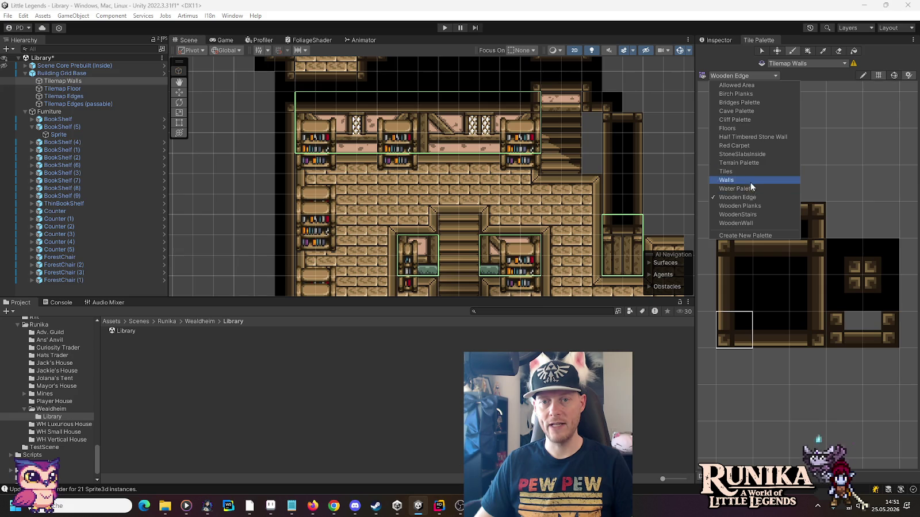
{"action": "left_click", "coordinate": [750, 180]}
{"action": "scroll", "coordinate": [777, 344], "scroll_direction": "up", "scroll_amount": 3}
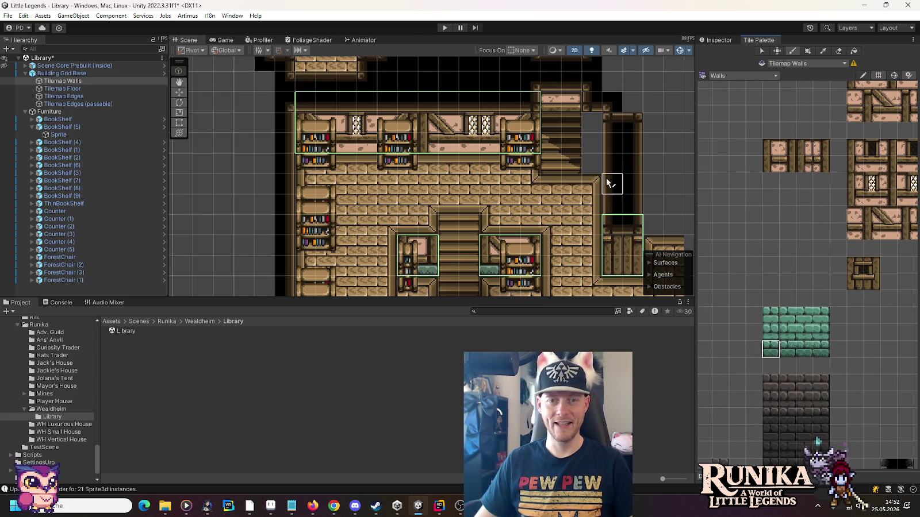
{"action": "left_click", "coordinate": [592, 143]}
{"action": "left_click", "coordinate": [770, 316]}
{"action": "left_click", "coordinate": [585, 119]}
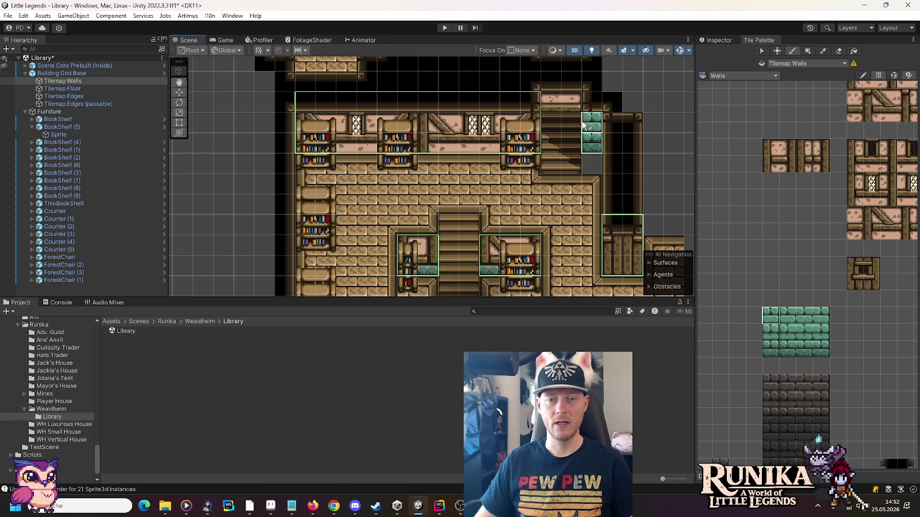
{"action": "left_click_drag", "start_coordinate": [592, 156], "coordinate": [591, 171]}
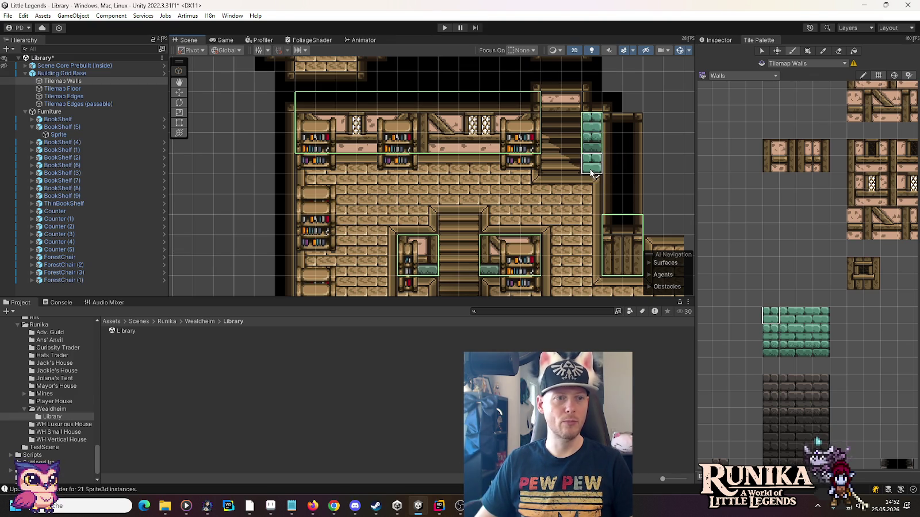
{"action": "left_click", "coordinate": [63, 88]}
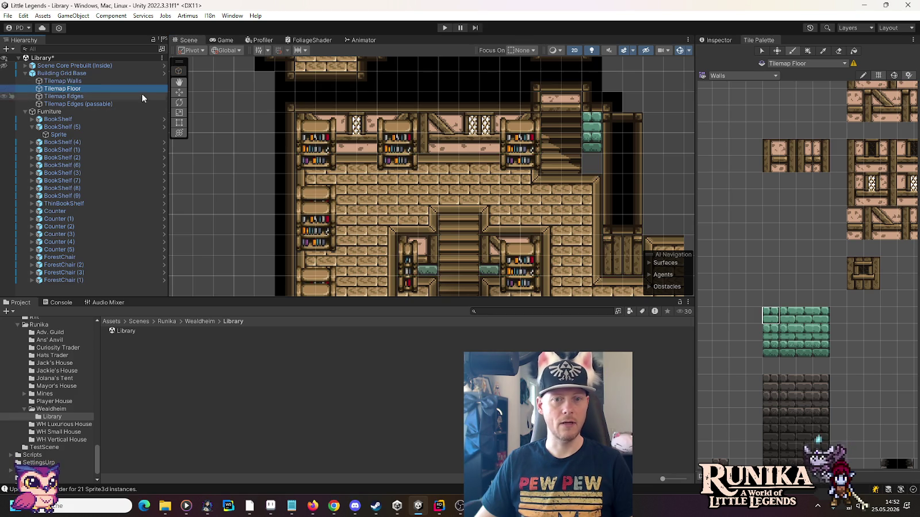
- Load Wooden Planks and try crossed-plank, then vertical-plank tiles in the cell below the green column
{"action": "left_click", "coordinate": [751, 74]}
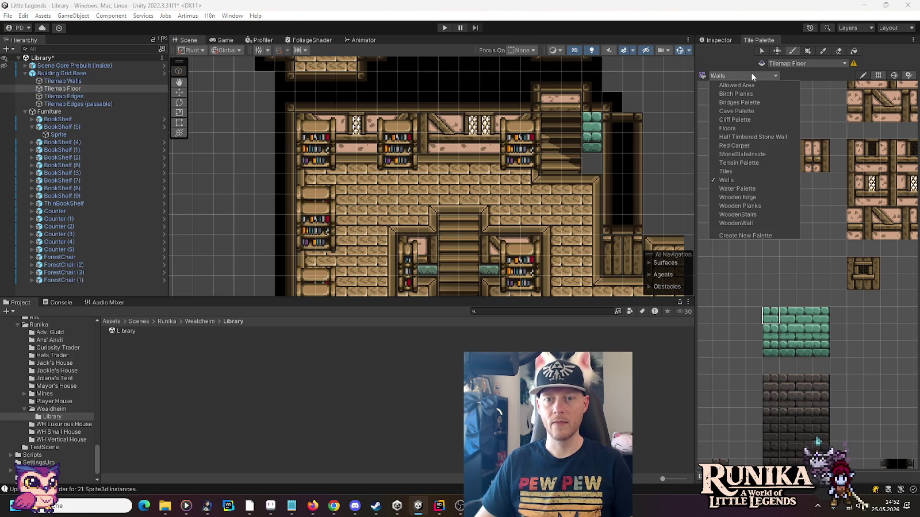
{"action": "left_click", "coordinate": [752, 206]}
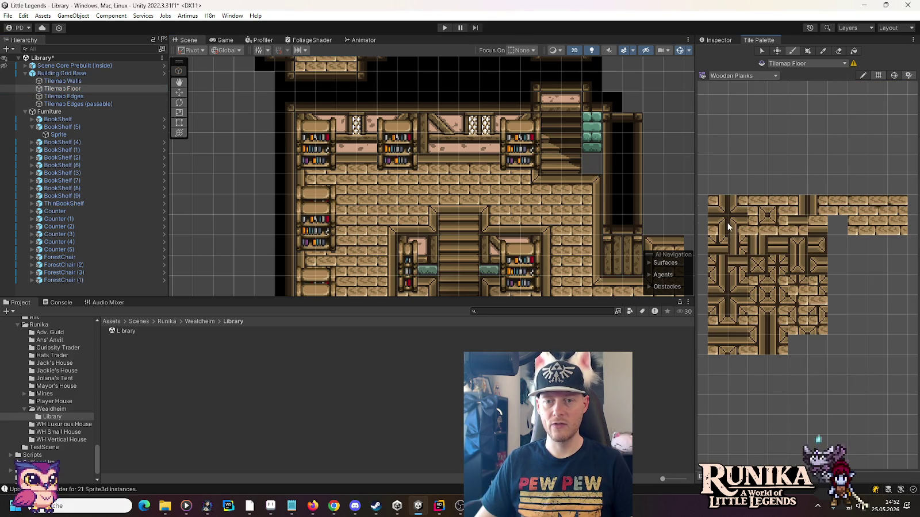
{"action": "left_click", "coordinate": [758, 265]}
{"action": "left_click", "coordinate": [592, 165]}
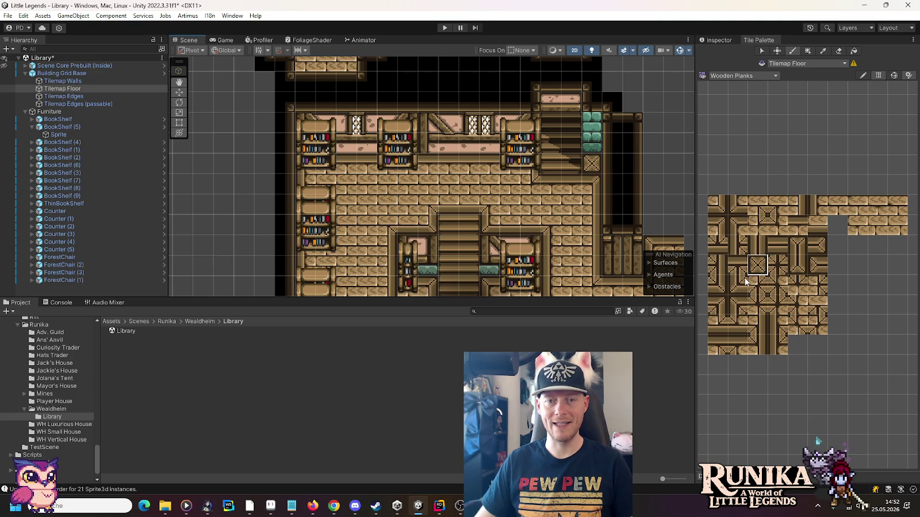
{"action": "left_click", "coordinate": [797, 247]}
{"action": "left_click", "coordinate": [592, 164]}
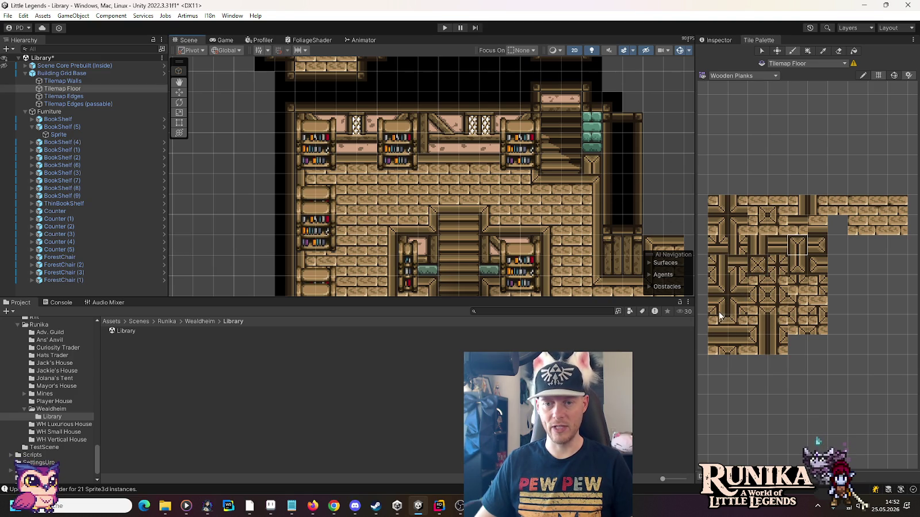
- Compare other plank tiles and paint a top-row plank tile below the green column
{"action": "left_click", "coordinate": [757, 345]}
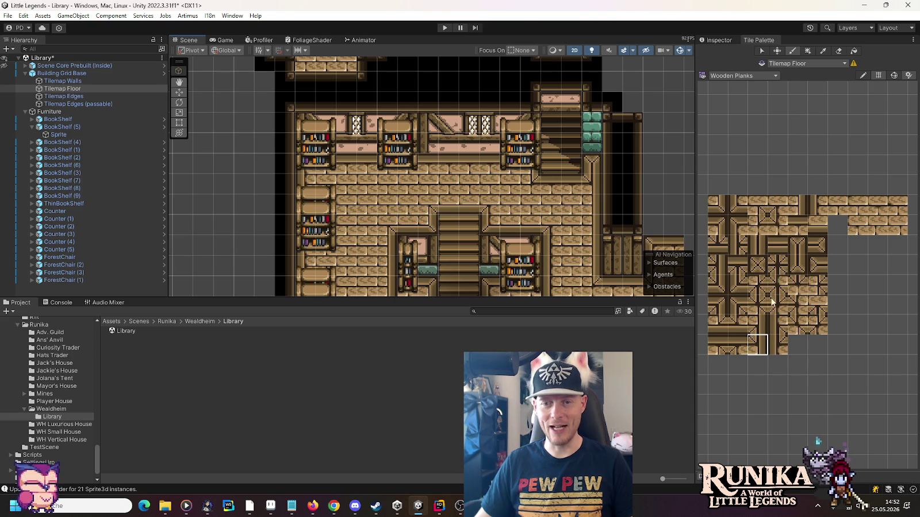
{"action": "left_click", "coordinate": [716, 223]}
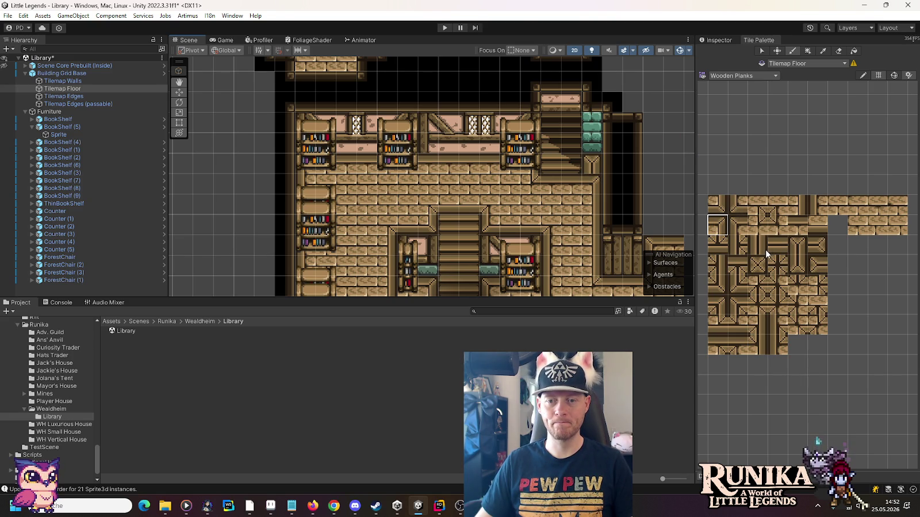
{"action": "left_click", "coordinate": [794, 267]}
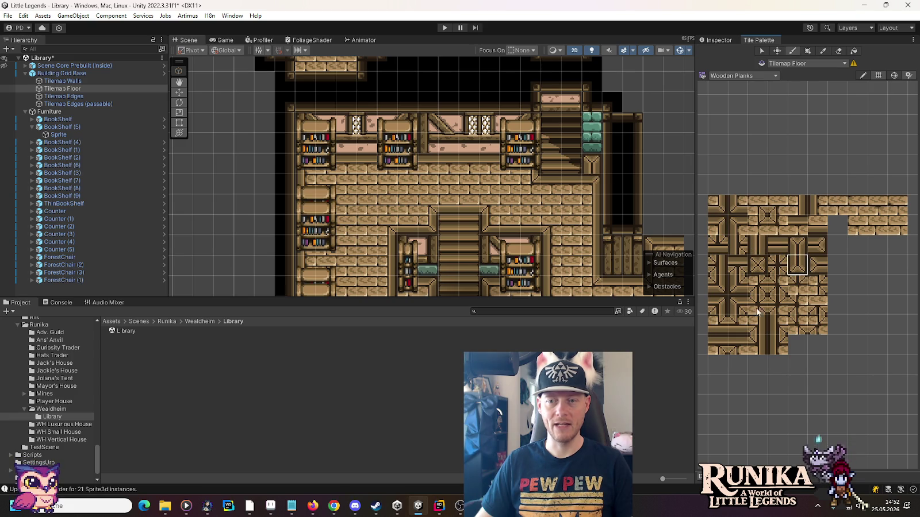
{"action": "left_click", "coordinate": [837, 205]}
{"action": "left_click", "coordinate": [601, 166]}
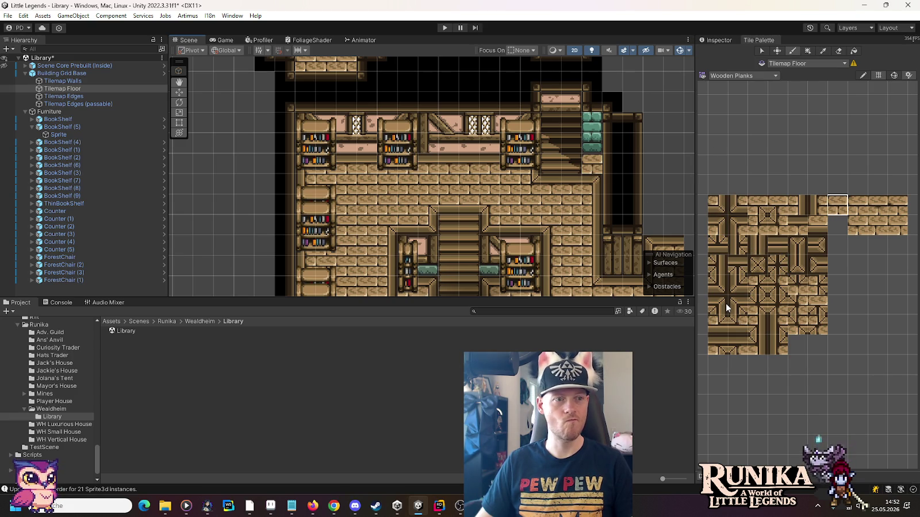
{"action": "left_click", "coordinate": [736, 76]}
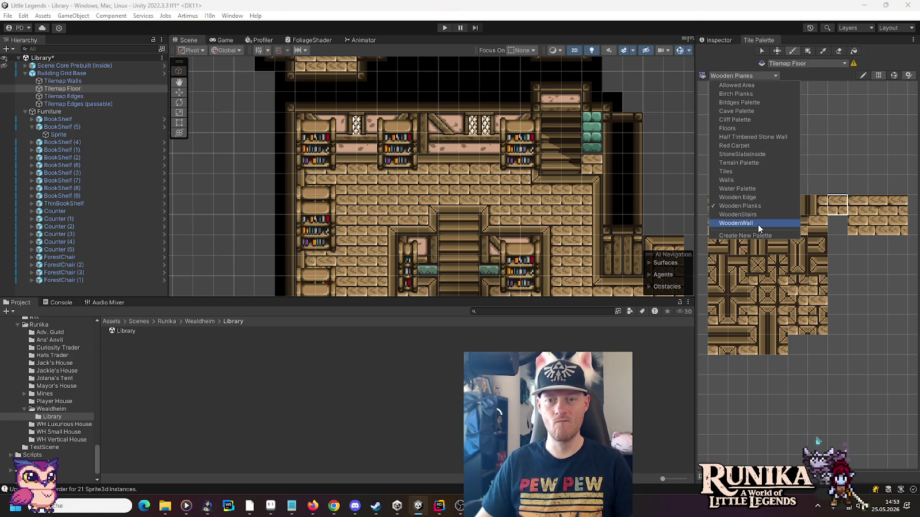
- Paint a green Floors-palette tile below the green column, extending the strip one tile lower
{"action": "left_click", "coordinate": [742, 128]}
{"action": "scroll", "coordinate": [796, 287], "scroll_direction": "up", "scroll_amount": 6}
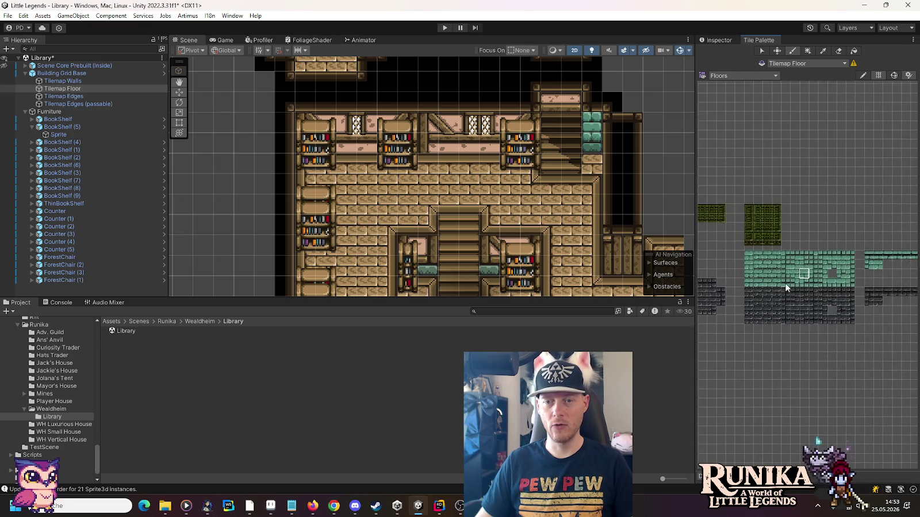
{"action": "left_click_drag", "start_coordinate": [743, 272], "coordinate": [796, 280]}
{"action": "scroll", "coordinate": [796, 281], "scroll_direction": "up", "scroll_amount": 2}
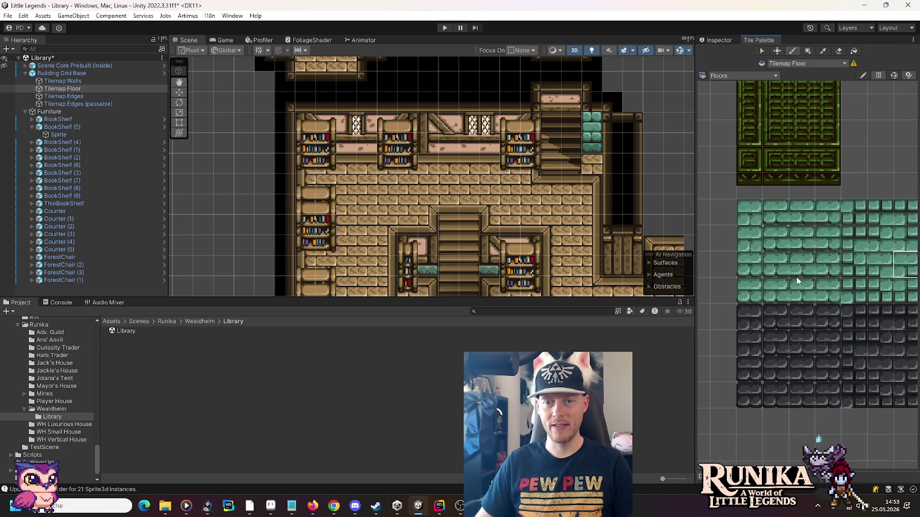
{"action": "left_click", "coordinate": [755, 213]}
{"action": "left_click", "coordinate": [598, 172]}
{"action": "scroll", "coordinate": [595, 138], "scroll_direction": "up", "scroll_amount": 2}
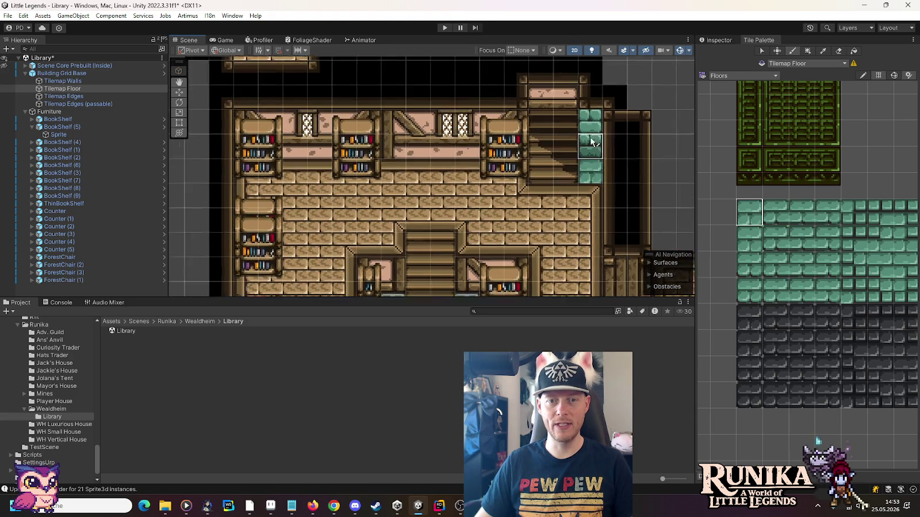
{"action": "scroll", "coordinate": [592, 143], "scroll_direction": "up", "scroll_amount": 6}
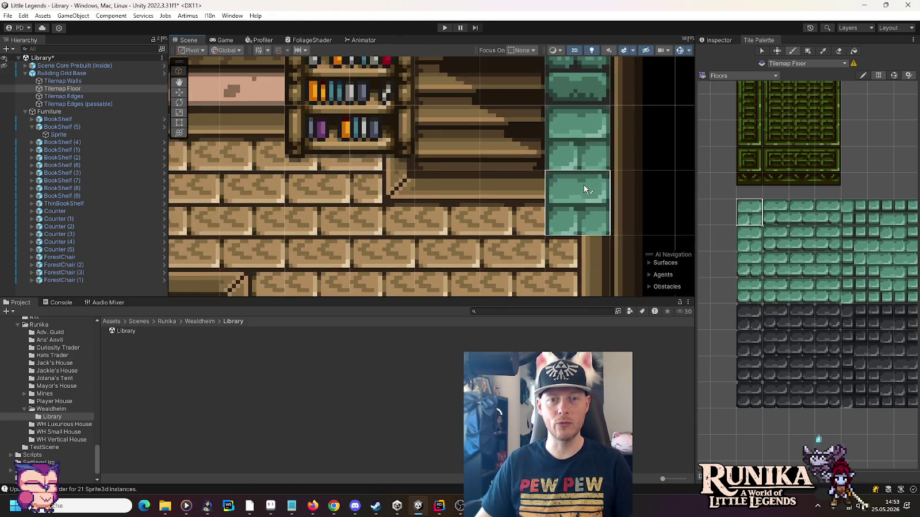
{"action": "scroll", "coordinate": [584, 185], "scroll_direction": "up", "scroll_amount": 1}
{"action": "scroll", "coordinate": [733, 260], "scroll_direction": "down", "scroll_amount": 3}
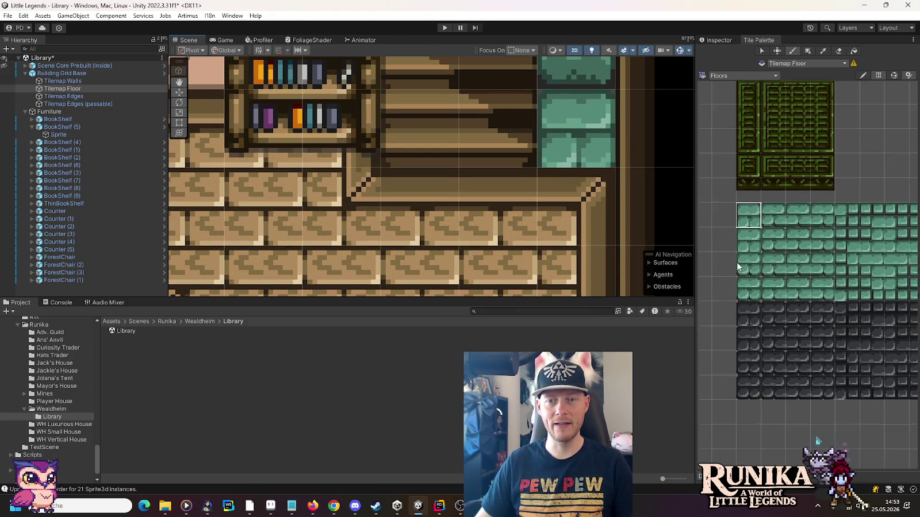
{"action": "scroll", "coordinate": [822, 254], "scroll_direction": "down", "scroll_amount": 2}
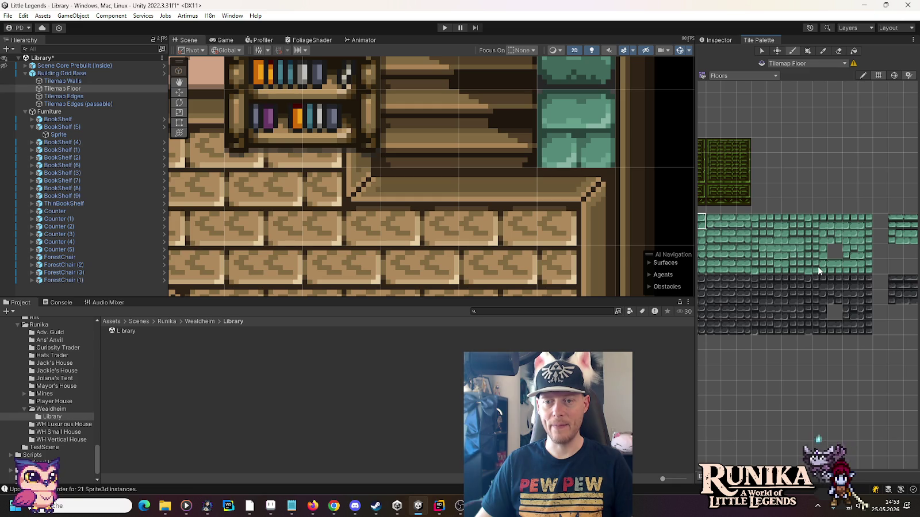
{"action": "left_click", "coordinate": [834, 268]}
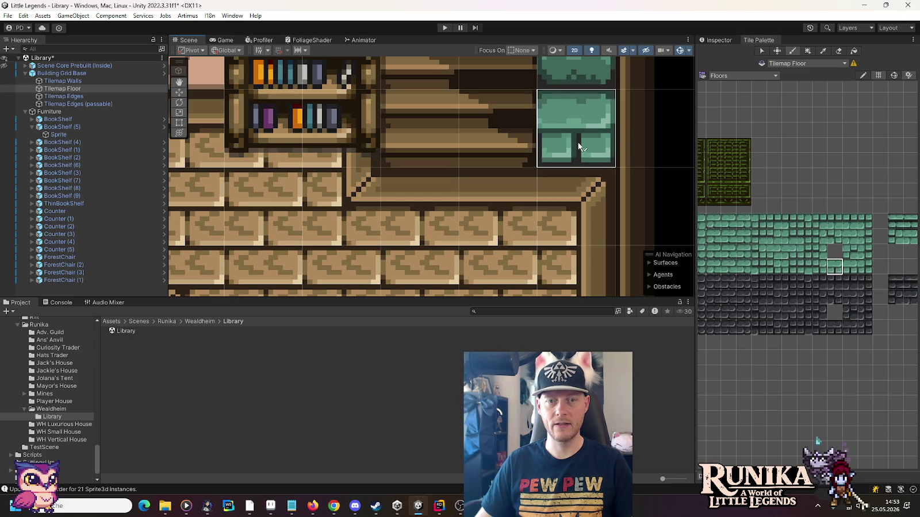
{"action": "scroll", "coordinate": [776, 185], "scroll_direction": "down", "scroll_amount": 3}
{"action": "scroll", "coordinate": [593, 201], "scroll_direction": "down", "scroll_amount": 3}
{"action": "scroll", "coordinate": [593, 209], "scroll_direction": "down", "scroll_amount": 5}
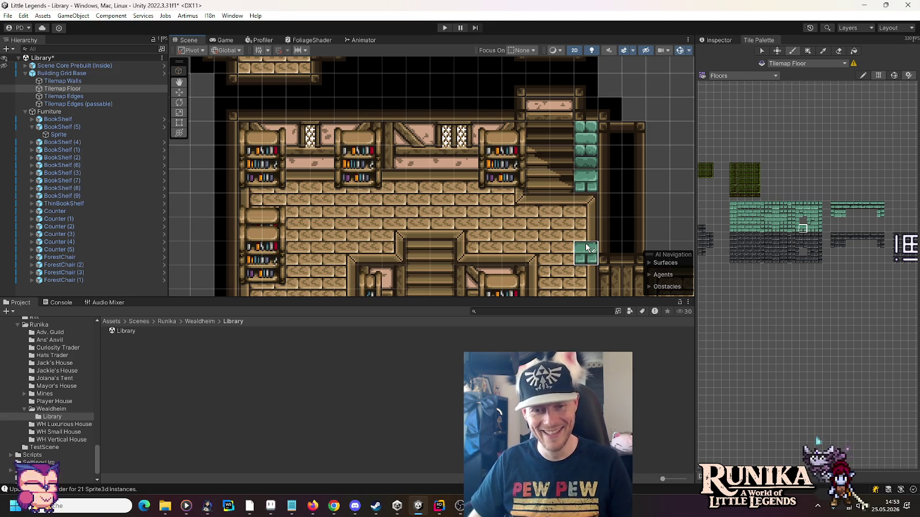
- Move the thin bookshelf against the green wall beside the stairs and duplicate it
{"action": "left_click_drag", "start_coordinate": [538, 250], "coordinate": [538, 185]}
{"action": "key", "text": "w"}
{"action": "mouse_move", "coordinate": [372, 257]}
{"action": "left_mouse_down"}
{"action": "mouse_move", "coordinate": [368, 277]}
{"action": "mouse_move", "coordinate": [544, 147]}
{"action": "mouse_move", "coordinate": [581, 139]}
{"action": "left_mouse_up"}
{"action": "left_click", "coordinate": [365, 279]}
{"action": "key", "text": "ctrl+d"}
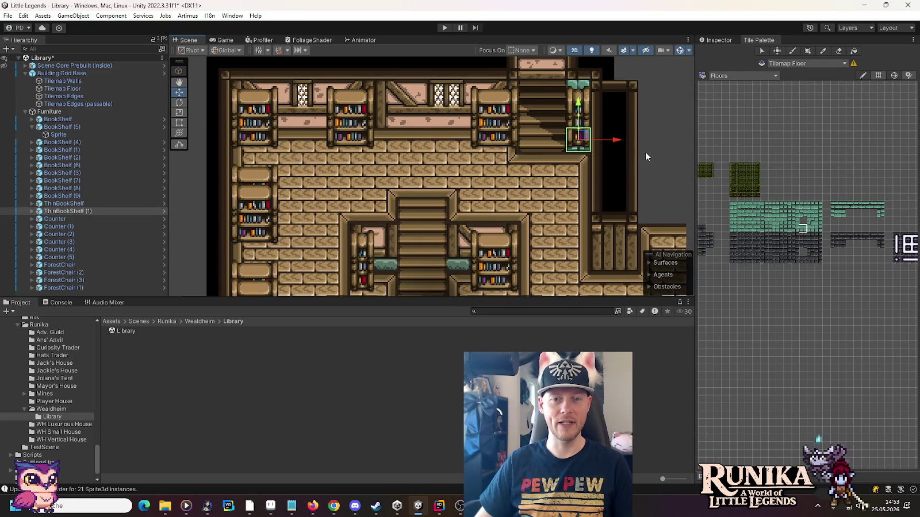
- Set Tilemap Floor to the Wooden Planks palette with the vertical-plank tile selected
{"action": "left_click", "coordinate": [666, 172]}
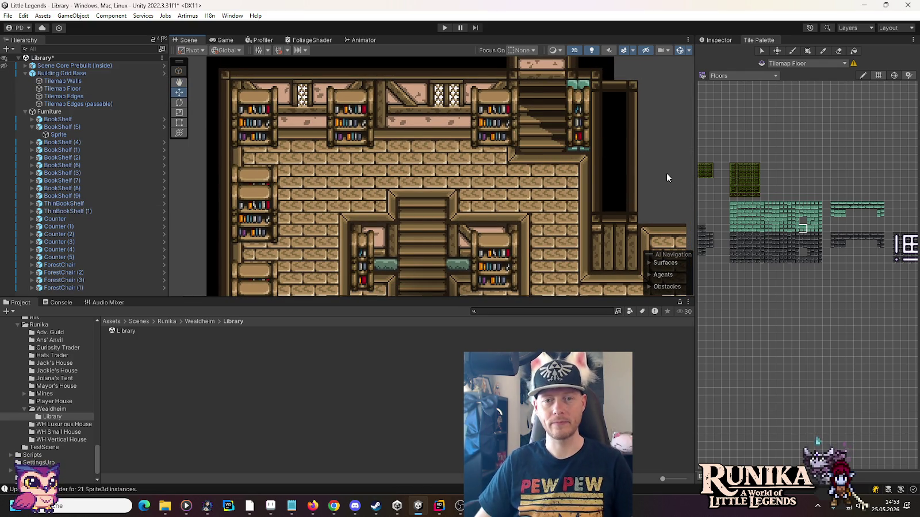
{"action": "scroll", "coordinate": [666, 173], "scroll_direction": "down", "scroll_amount": 2}
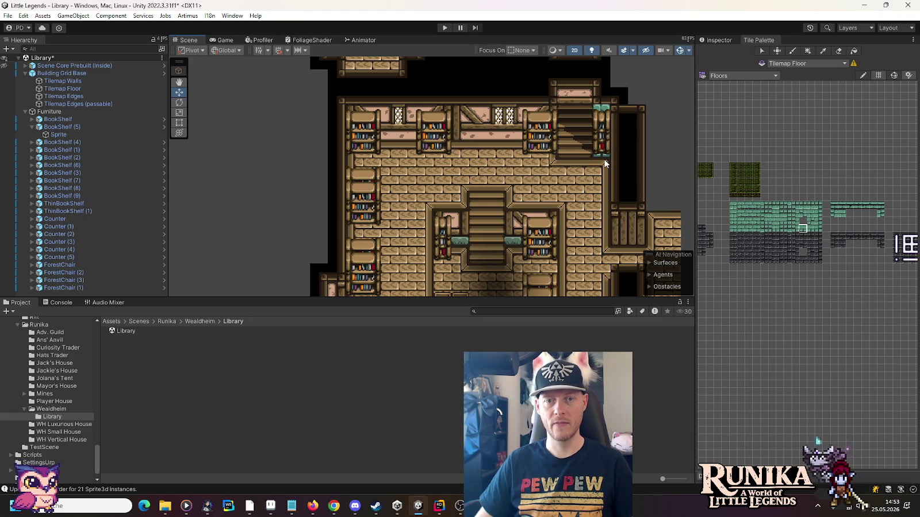
{"action": "scroll", "coordinate": [605, 158], "scroll_direction": "up", "scroll_amount": 3}
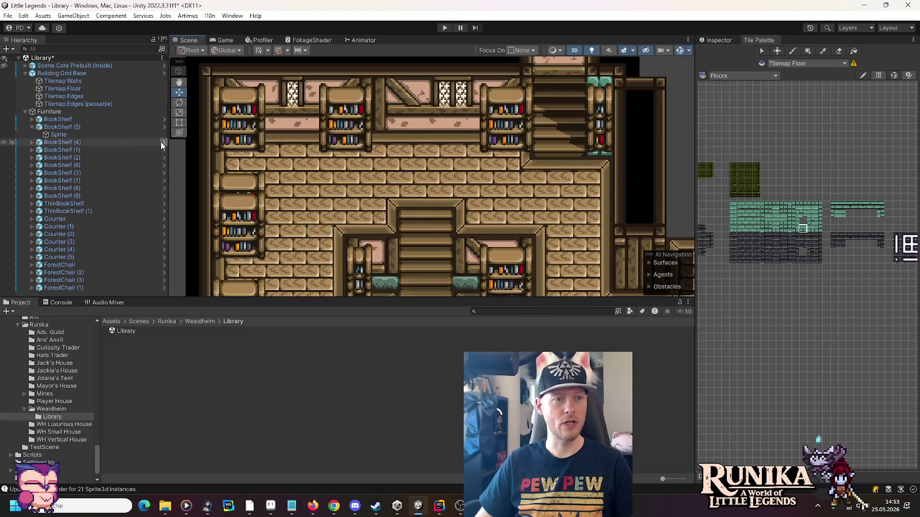
{"action": "left_click", "coordinate": [101, 89]}
{"action": "left_click", "coordinate": [770, 77]}
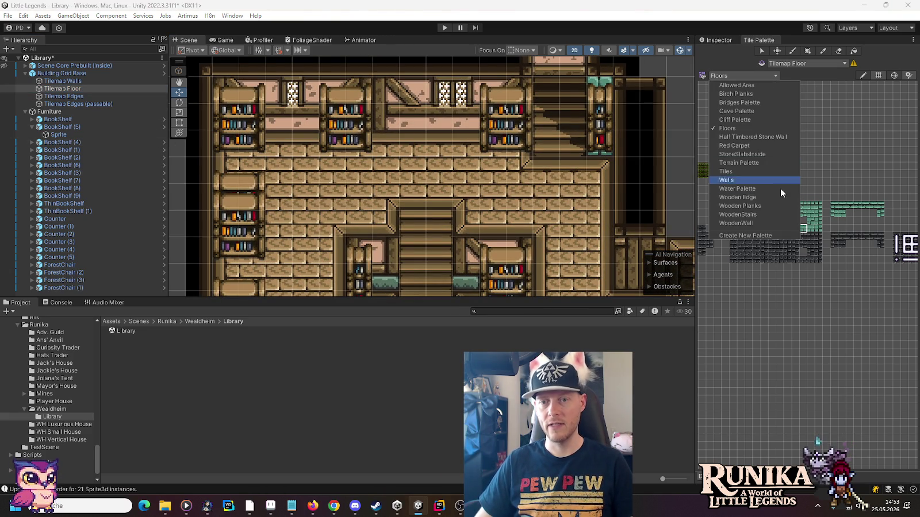
{"action": "left_click", "coordinate": [781, 189]}
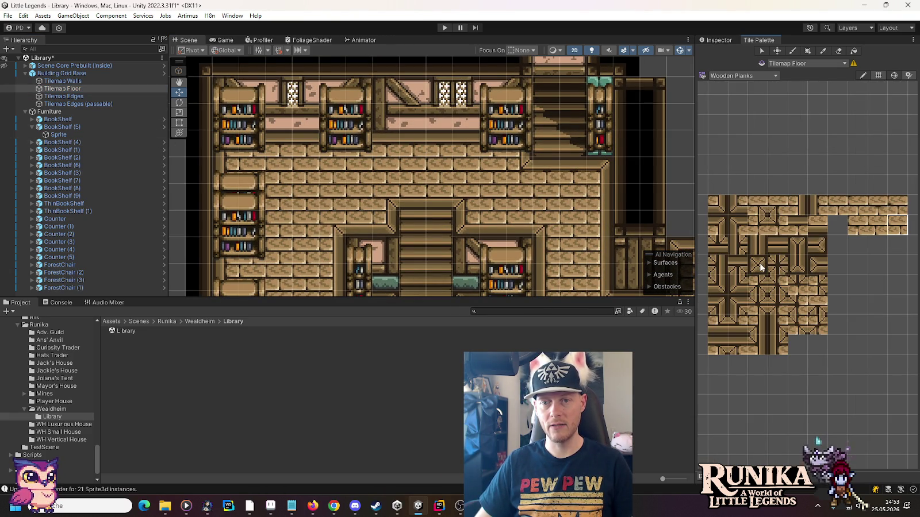
{"action": "left_click", "coordinate": [775, 249]}
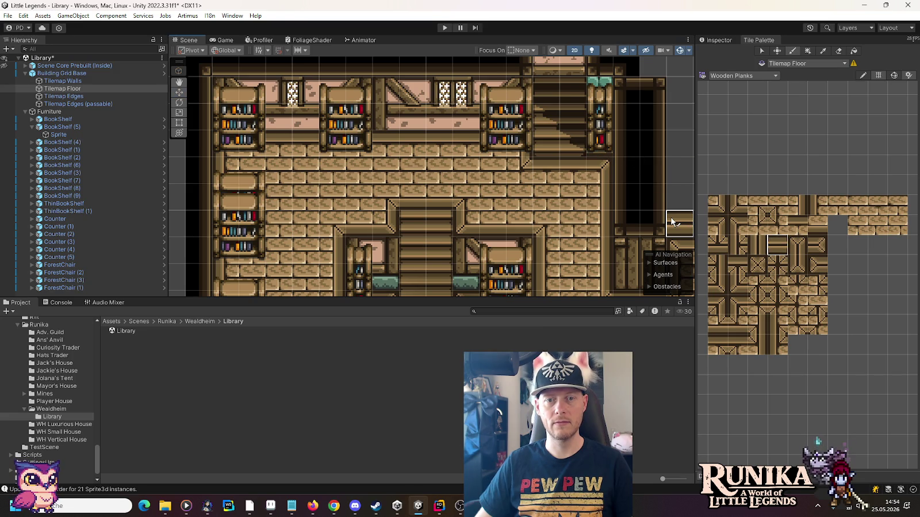
{"action": "left_click", "coordinate": [757, 345]}
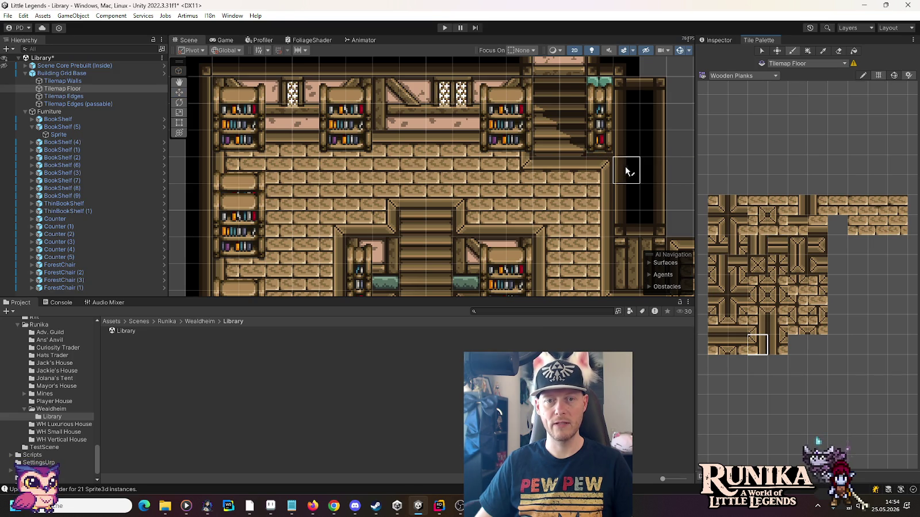
{"action": "left_click", "coordinate": [797, 245]}
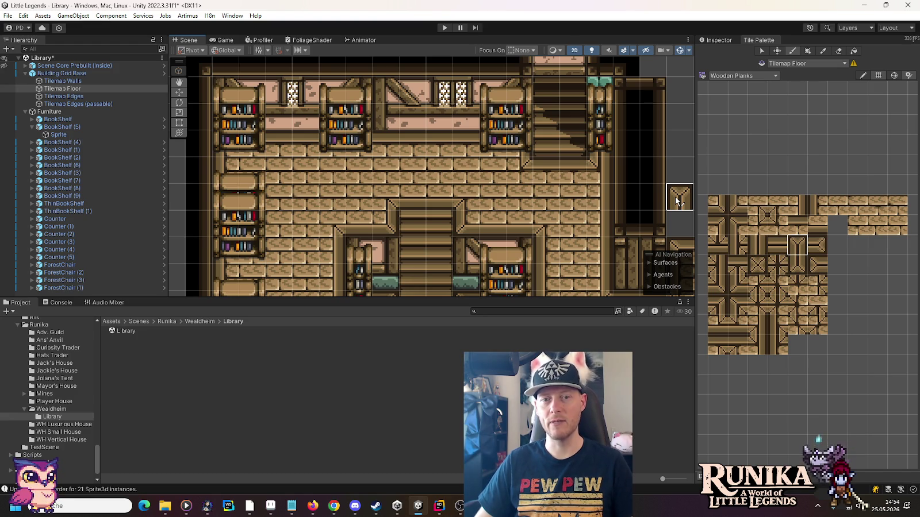
- Duplicate the thin bookshelf and place the copy beside the right-hand doorway at X 6.5, Y -0.75
{"action": "scroll", "coordinate": [671, 197], "scroll_direction": "down", "scroll_amount": 3}
{"action": "scroll", "coordinate": [668, 195], "scroll_direction": "down", "scroll_amount": 1}
{"action": "left_click_drag", "start_coordinate": [657, 195], "coordinate": [604, 158]}
{"action": "key", "text": "Left"}
{"action": "key", "text": "Up"}
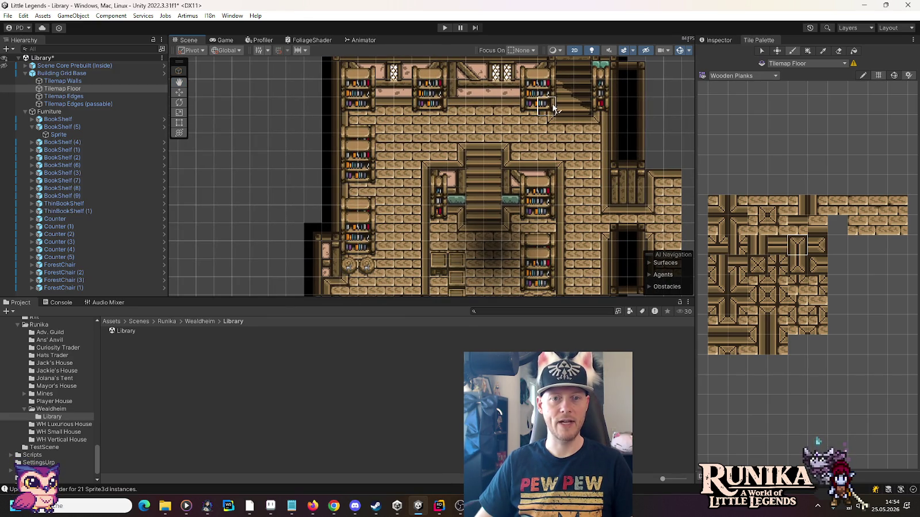
{"action": "key", "text": "Left"}
{"action": "key", "text": "Down"}
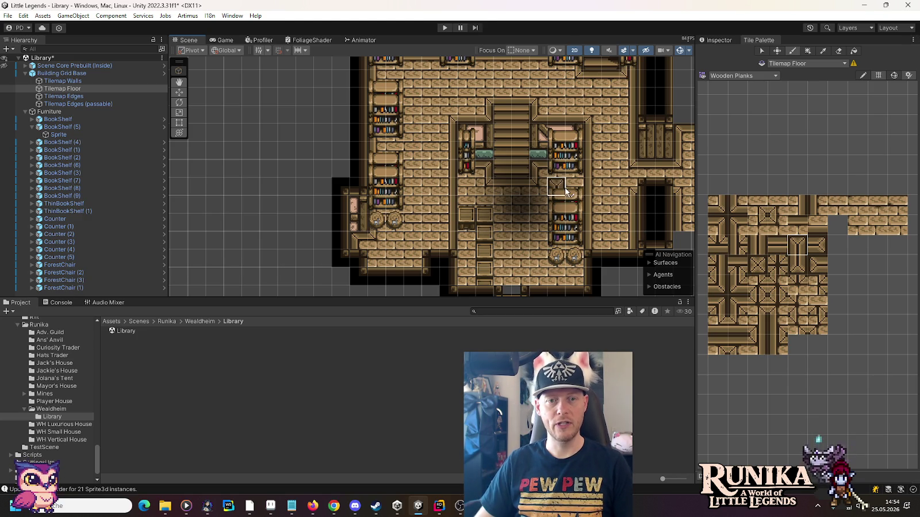
{"action": "left_click", "coordinate": [179, 92]}
{"action": "left_click", "coordinate": [470, 171]}
{"action": "key", "text": "ctrl+d"}
{"action": "mouse_move", "coordinate": [472, 165]}
{"action": "left_mouse_down"}
{"action": "mouse_move", "coordinate": [612, 202]}
{"action": "mouse_move", "coordinate": [635, 226]}
{"action": "left_mouse_up"}
{"action": "left_click", "coordinate": [716, 40]}
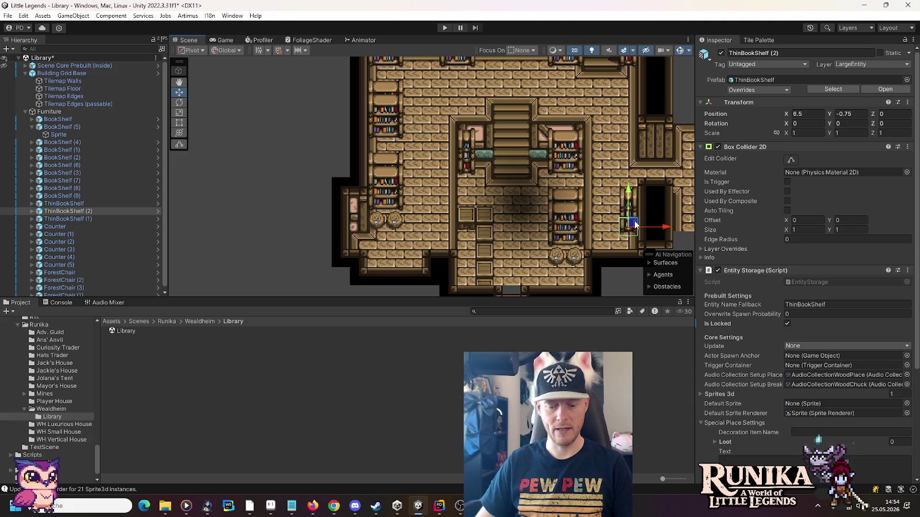
- Duplicate ThinBookShelf (2) down to Y -1.5, then duplicate (2) and (3) upward along the stair wall
{"action": "key", "text": "ctrl+d"}
{"action": "left_click_drag", "start_coordinate": [628, 192], "coordinate": [629, 206]}
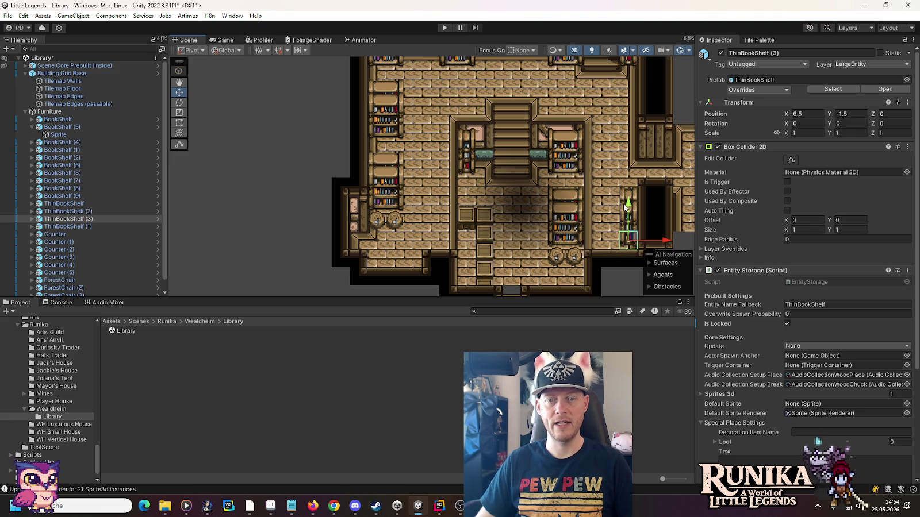
{"action": "left_click", "coordinate": [77, 212]}
{"action": "left_click", "coordinate": [78, 219], "text": "ctrl"}
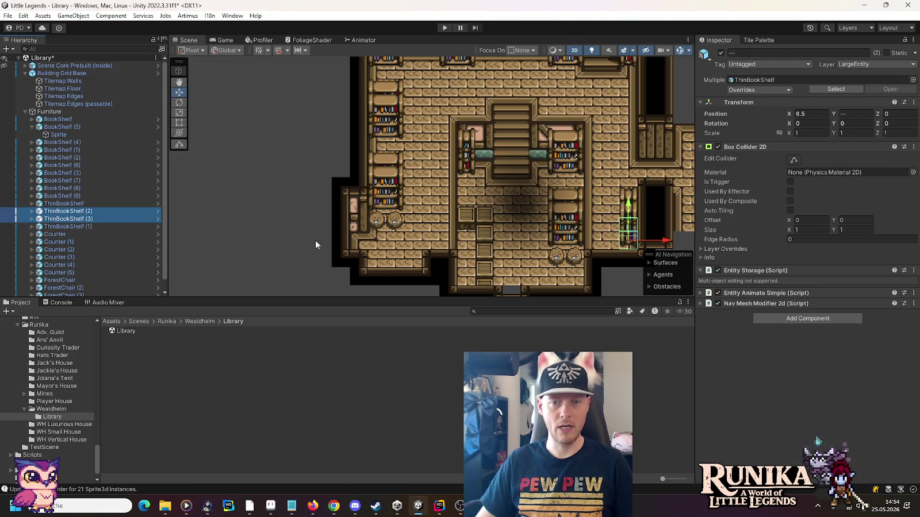
{"action": "key", "text": "ctrl+d"}
{"action": "left_click_drag", "start_coordinate": [628, 203], "coordinate": [628, 93]}
{"action": "left_click", "coordinate": [289, 141]}
{"action": "left_click_drag", "start_coordinate": [396, 143], "coordinate": [336, 204]}
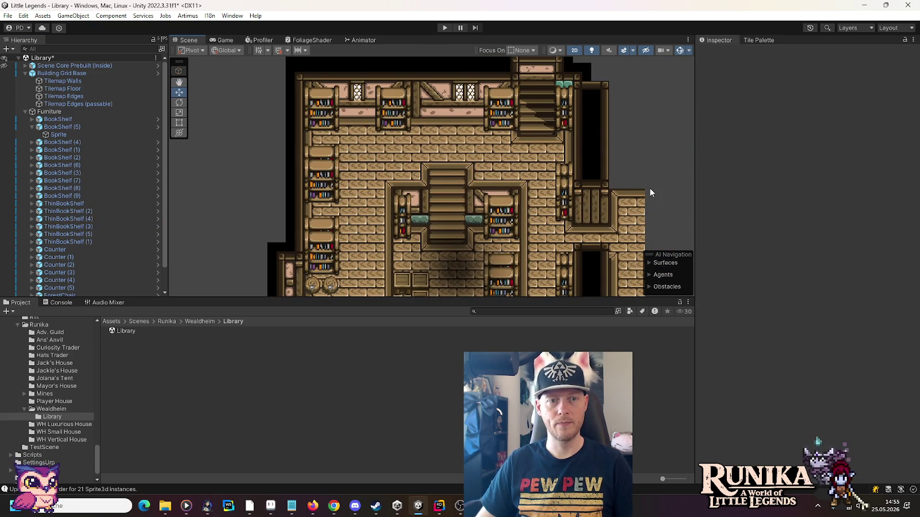
{"action": "left_click_drag", "start_coordinate": [569, 224], "coordinate": [573, 181]}
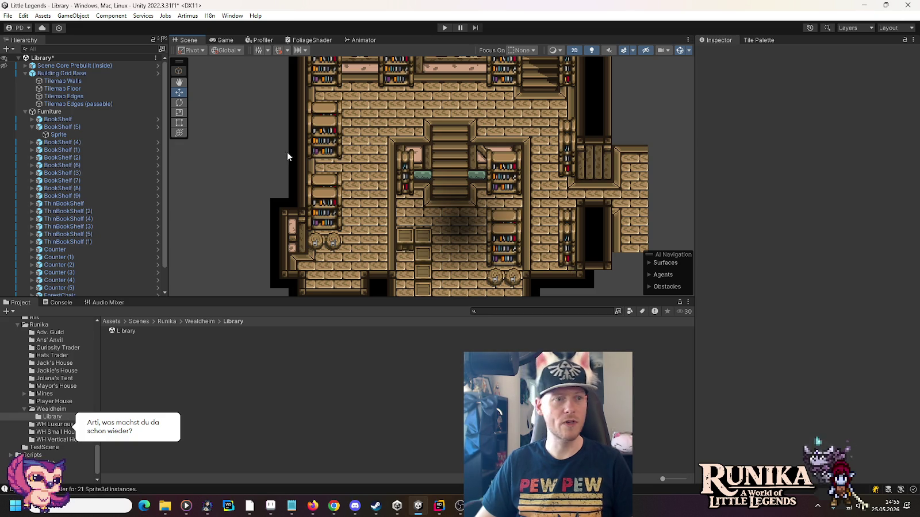
- Box-select the right-hand side room's floor tiles on Tilemap Floor and move them up one cell
{"action": "left_click", "coordinate": [104, 88]}
{"action": "left_click", "coordinate": [758, 40]}
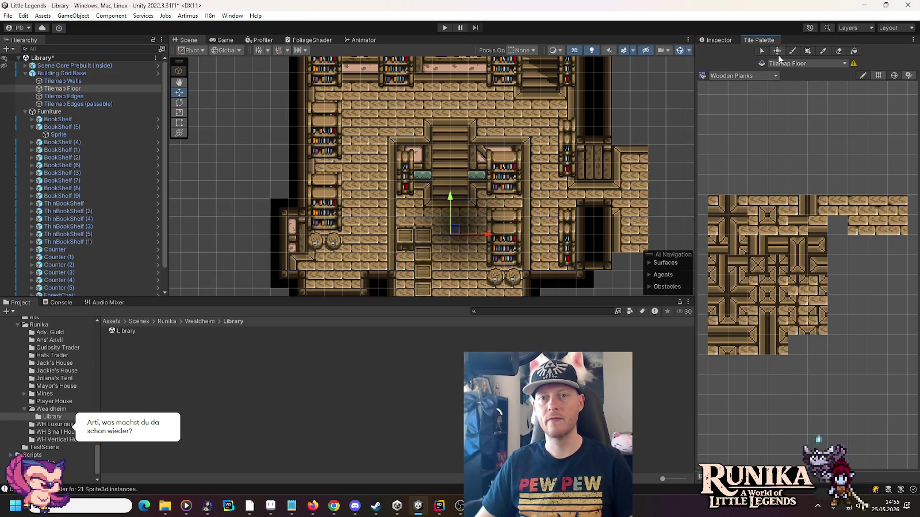
{"action": "mouse_move", "coordinate": [662, 249]}
{"action": "left_mouse_down"}
{"action": "mouse_move", "coordinate": [593, 127]}
{"action": "mouse_move", "coordinate": [559, 127]}
{"action": "left_mouse_up"}
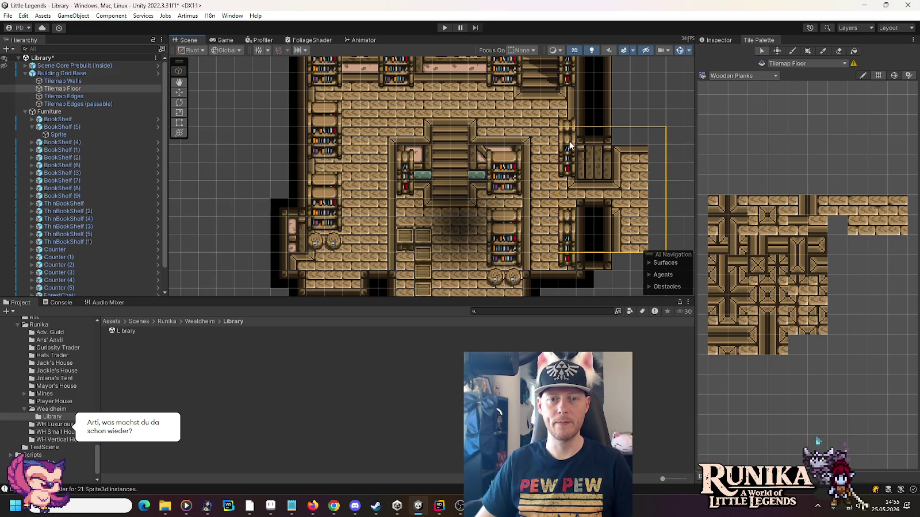
{"action": "left_click_drag", "start_coordinate": [644, 211], "coordinate": [639, 194]}
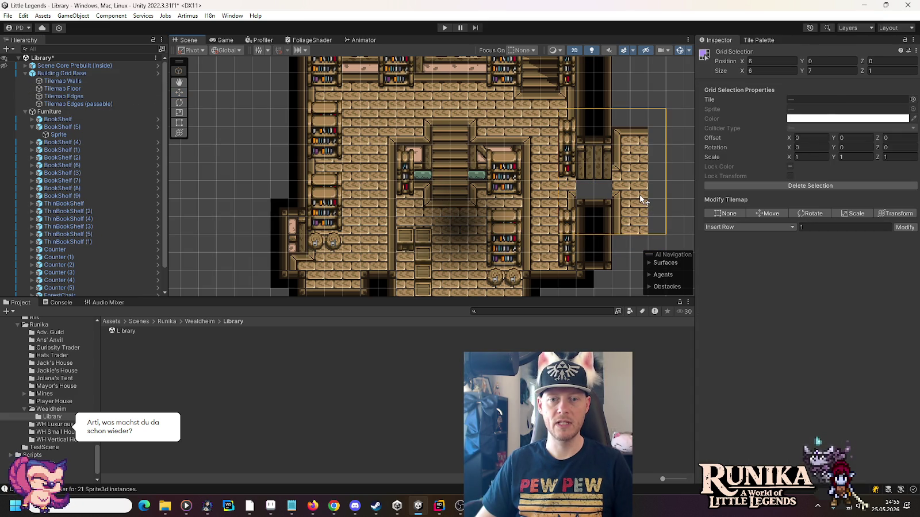
- Shift the side room's Tilemap Edges tiles up one cell and adjust the passable edges layer
{"action": "left_click", "coordinate": [102, 83]}
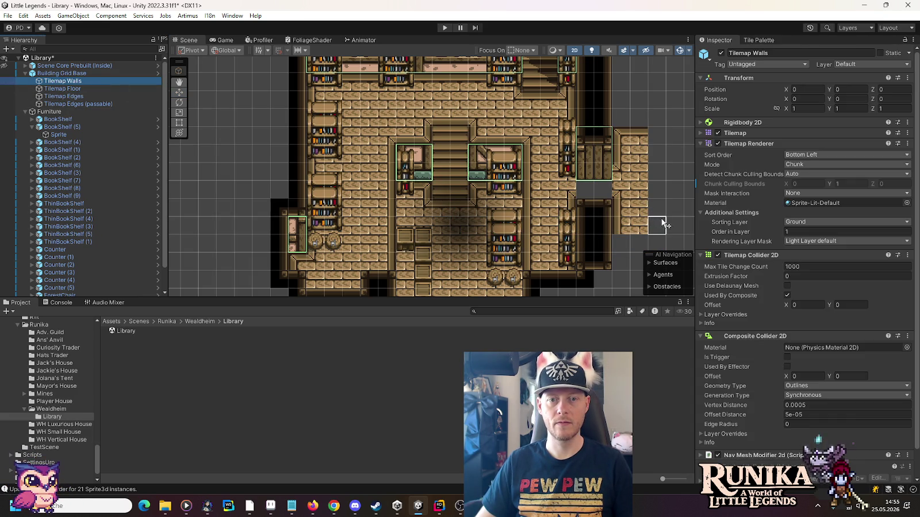
{"action": "left_click", "coordinate": [577, 129]}
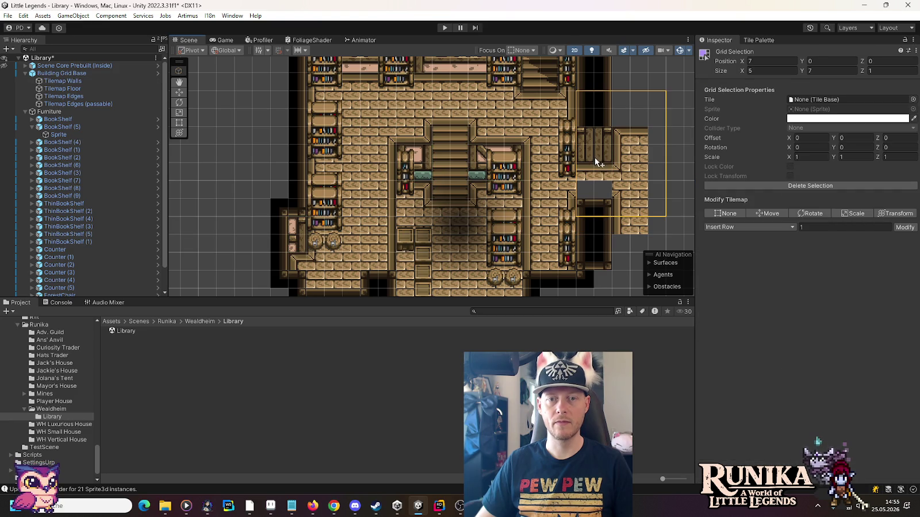
{"action": "left_click", "coordinate": [109, 95]}
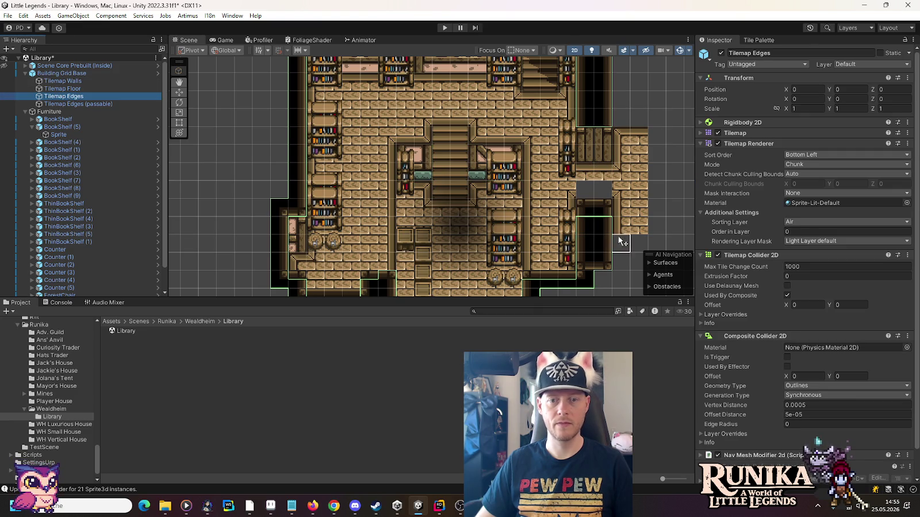
{"action": "left_click", "coordinate": [563, 130]}
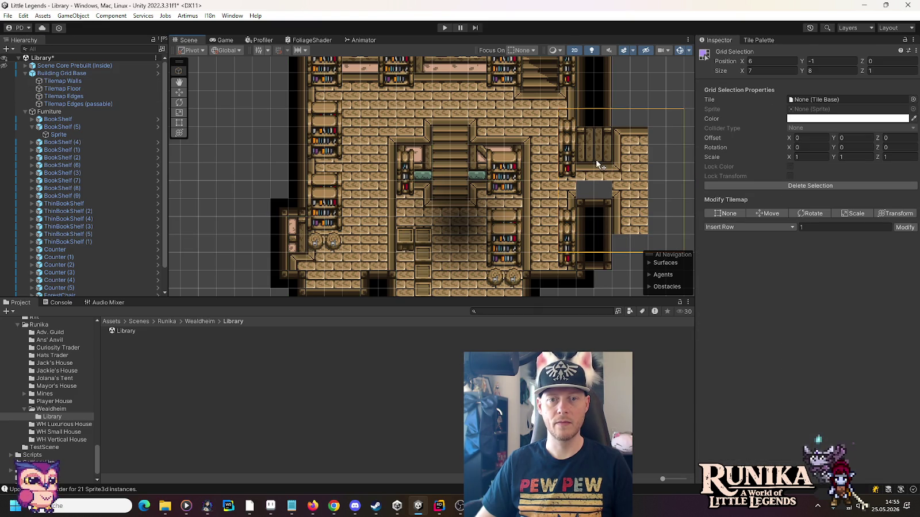
{"action": "left_click_drag", "start_coordinate": [597, 152], "coordinate": [598, 133]}
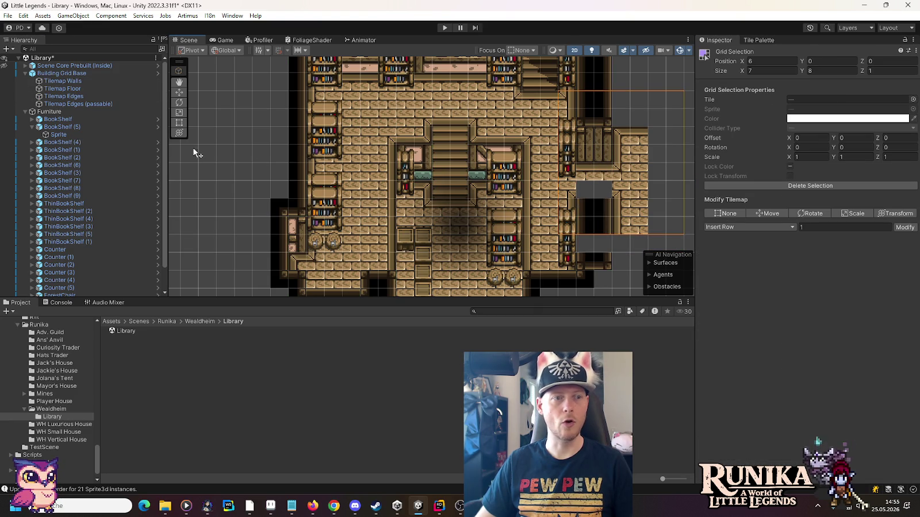
{"action": "left_click", "coordinate": [110, 102]}
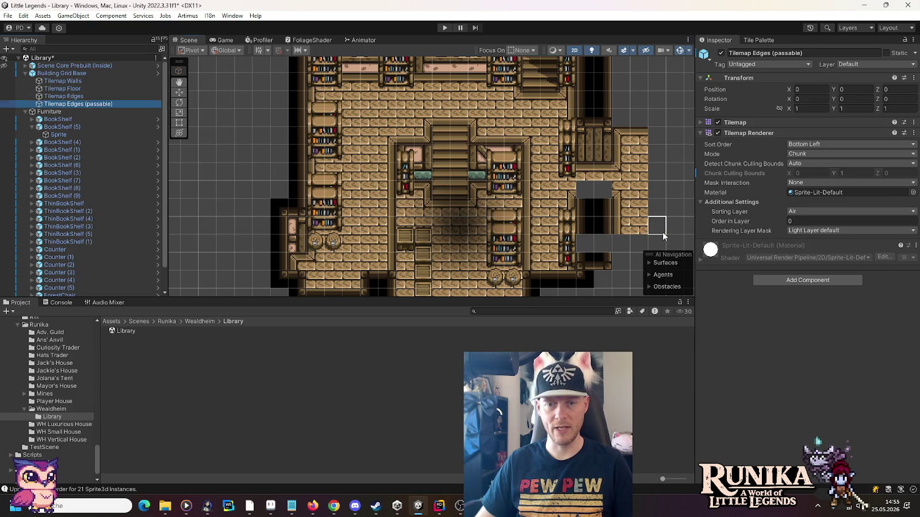
{"action": "left_click_drag", "start_coordinate": [662, 217], "coordinate": [543, 146]}
{"action": "left_click_drag", "start_coordinate": [596, 198], "coordinate": [596, 212]}
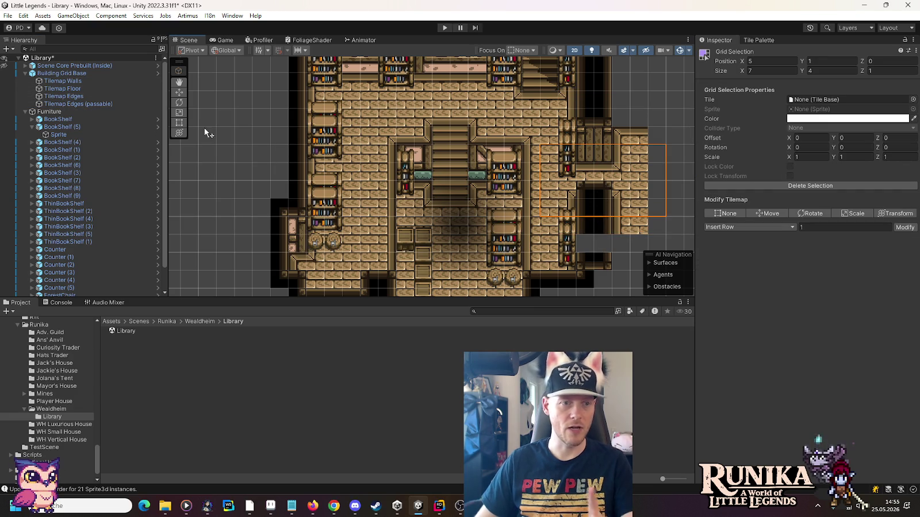
{"action": "left_click", "coordinate": [100, 96]}
{"action": "left_click", "coordinate": [759, 41]}
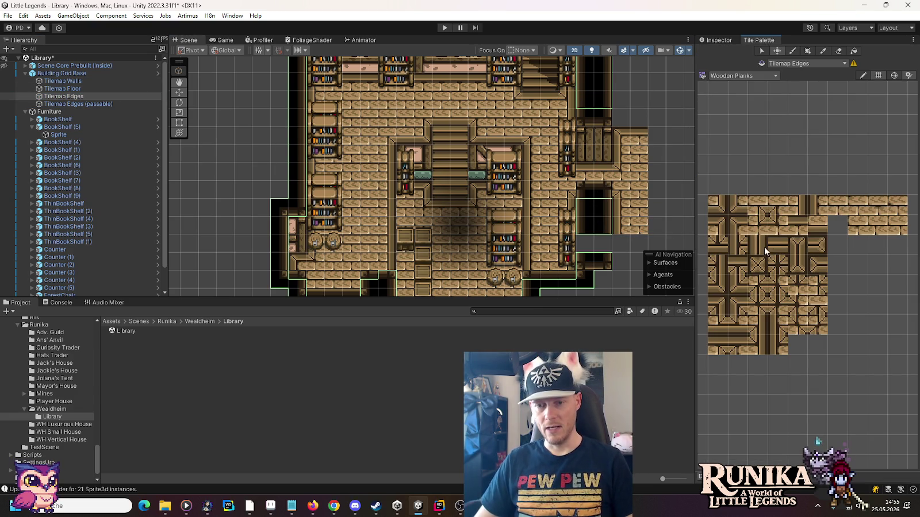
{"action": "left_click", "coordinate": [738, 77]}
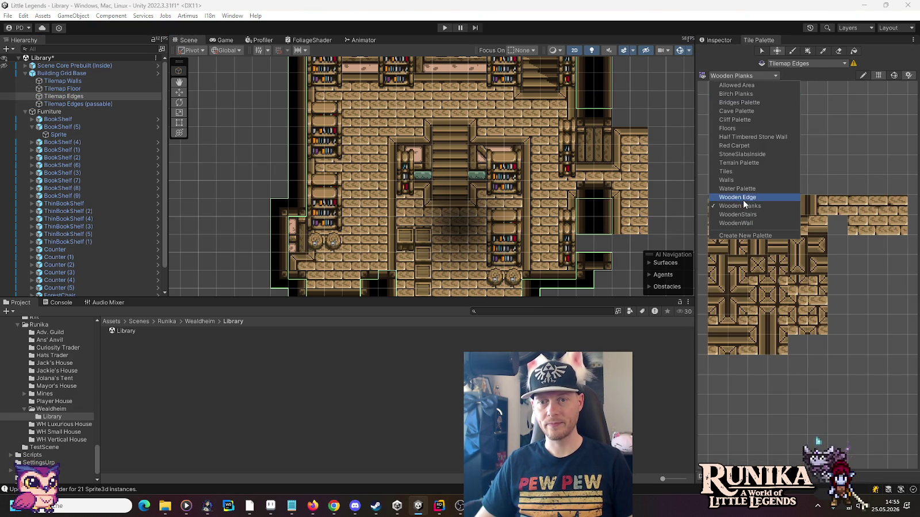
- Switch to the Wooden Edge palette and pick a wooden edge tile
{"action": "left_click", "coordinate": [742, 198]}
{"action": "left_click", "coordinate": [798, 288]}
{"action": "left_click_drag", "start_coordinate": [657, 117], "coordinate": [658, 194]}
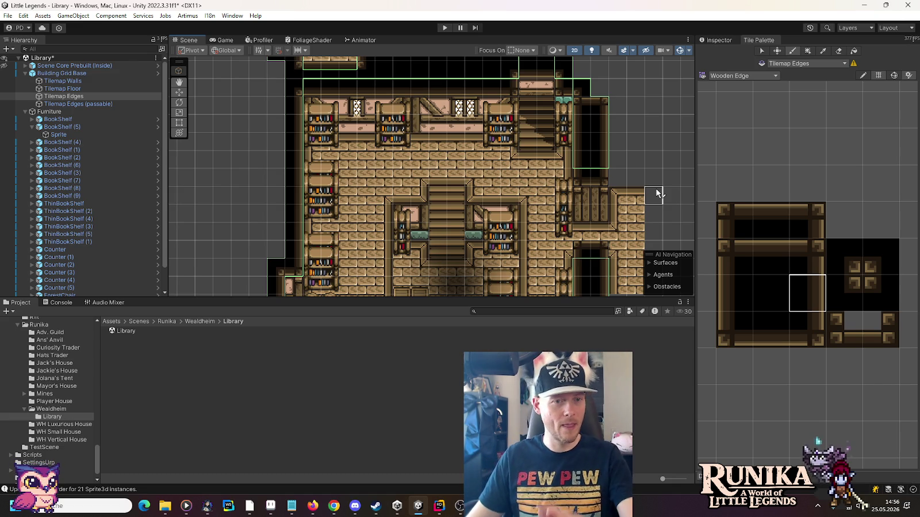
- Raise ThinBookShelf (4) and (5) one tile along the right stair wall, then target Tilemap Floor
{"action": "left_click", "coordinate": [179, 92]}
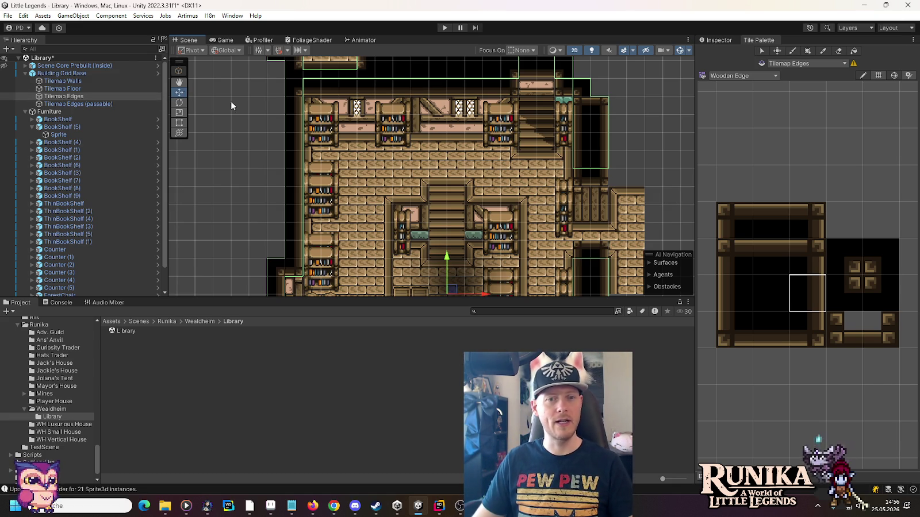
{"action": "left_click", "coordinate": [563, 222]}
{"action": "left_click_drag", "start_coordinate": [649, 151], "coordinate": [539, 253]}
{"action": "left_click_drag", "start_coordinate": [564, 182], "coordinate": [564, 167]}
{"action": "mouse_move", "coordinate": [614, 273]}
{"action": "left_mouse_down"}
{"action": "mouse_move", "coordinate": [537, 181]}
{"action": "mouse_move", "coordinate": [558, 188]}
{"action": "left_mouse_up"}
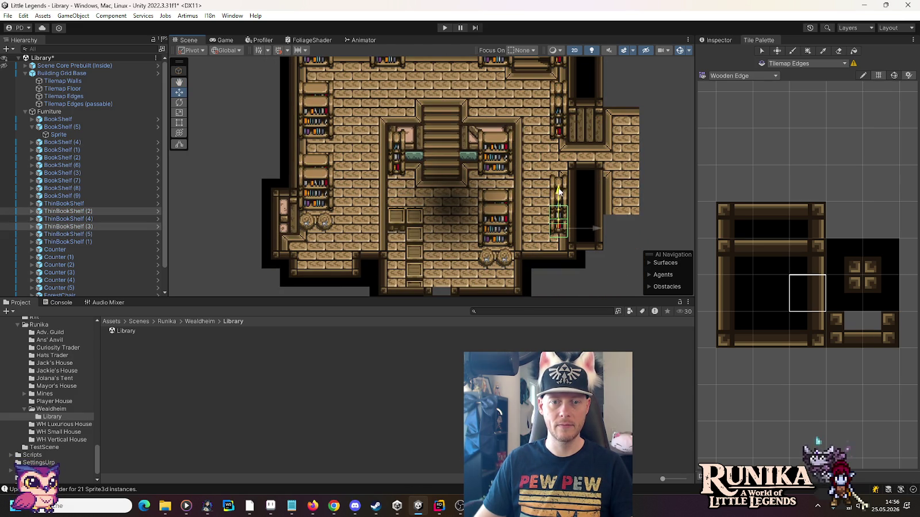
{"action": "left_click", "coordinate": [636, 228]}
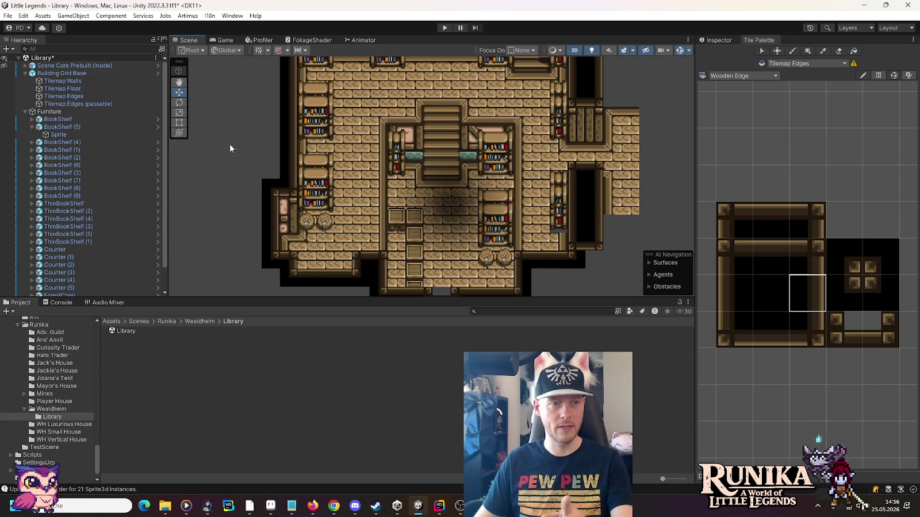
{"action": "left_click", "coordinate": [79, 82]}
{"action": "left_click", "coordinate": [143, 90]}
{"action": "left_click", "coordinate": [716, 76]}
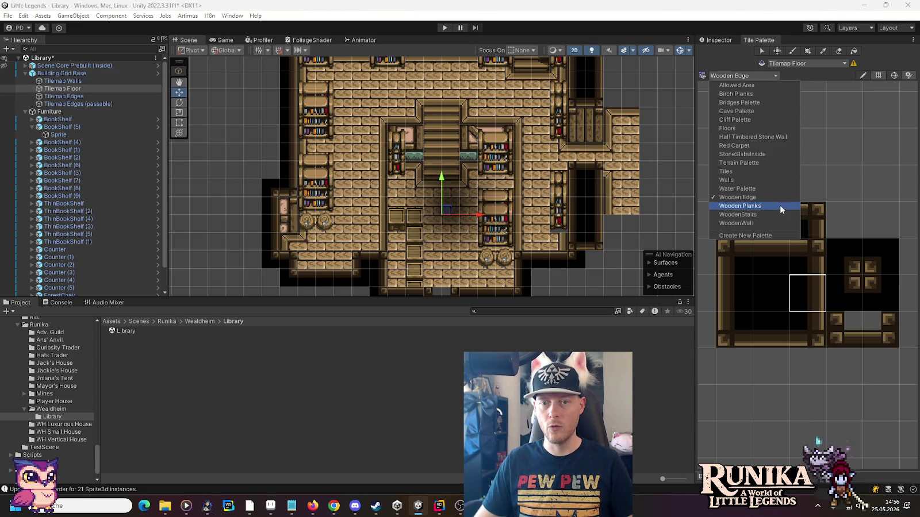
- Load Wooden Planks for Tilemap Floor, pick a plank tile, and pan toward the upper rooms
{"action": "left_click", "coordinate": [779, 205]}
{"action": "left_click", "coordinate": [797, 205]}
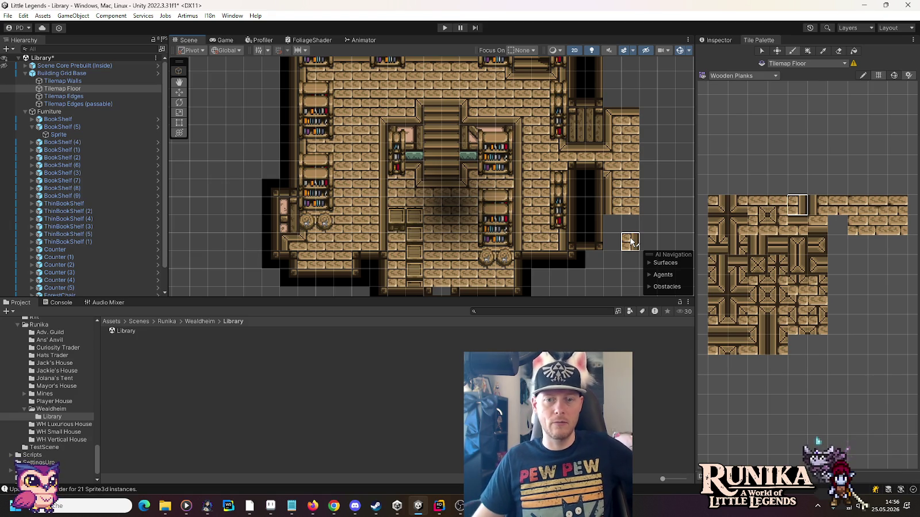
{"action": "key", "text": "Up"}
{"action": "key", "text": "Right"}
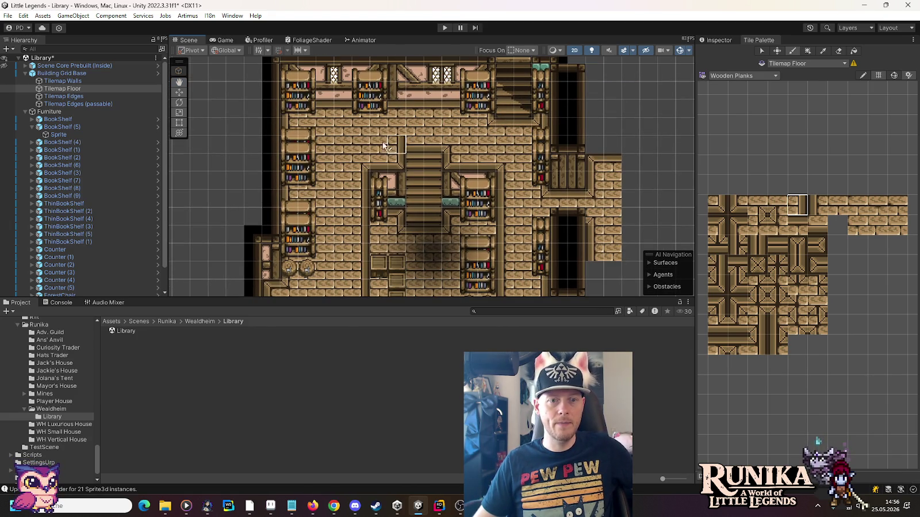